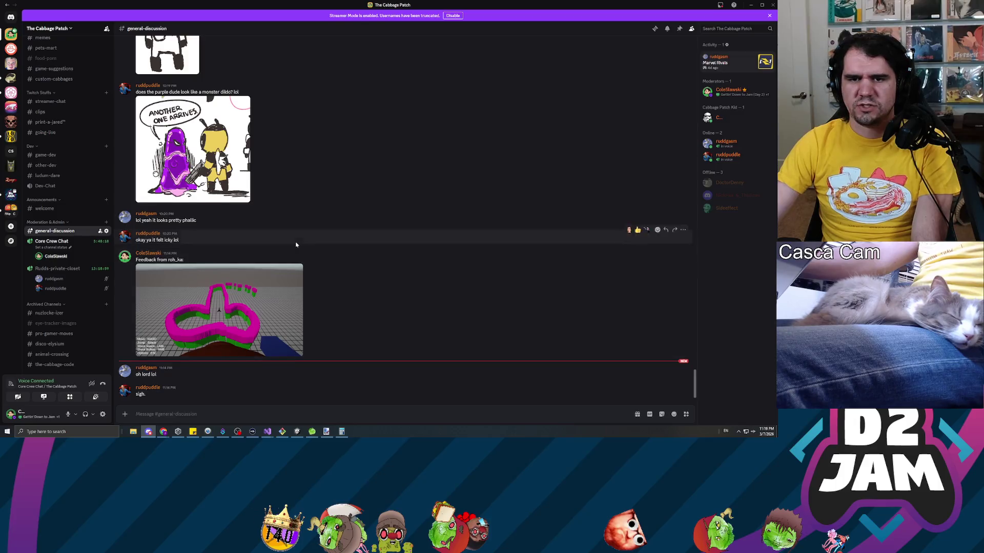
- Look through the bee sketch and the flower and pistol images in the Discord channel
{"action": "left_click", "coordinate": [262, 259]}
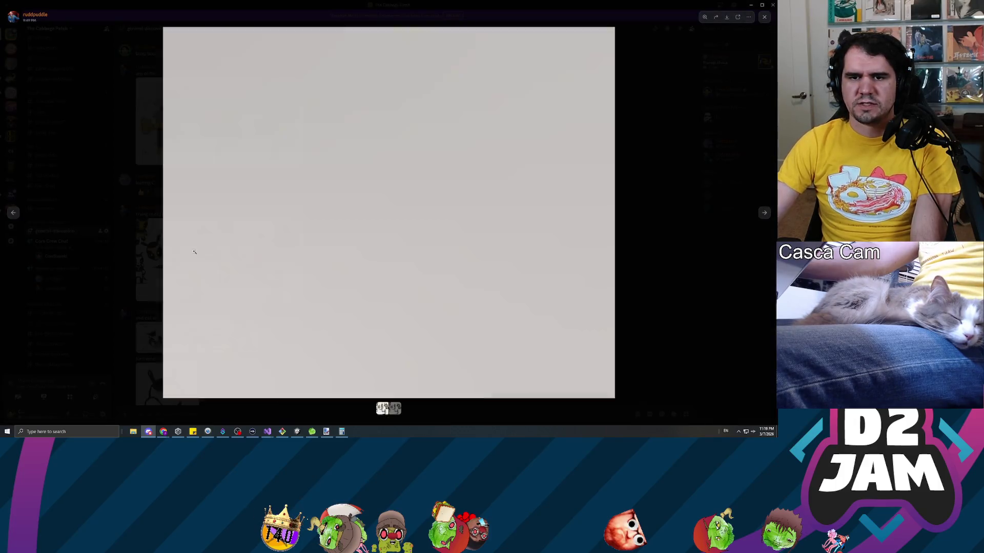
{"action": "left_click", "coordinate": [633, 290]}
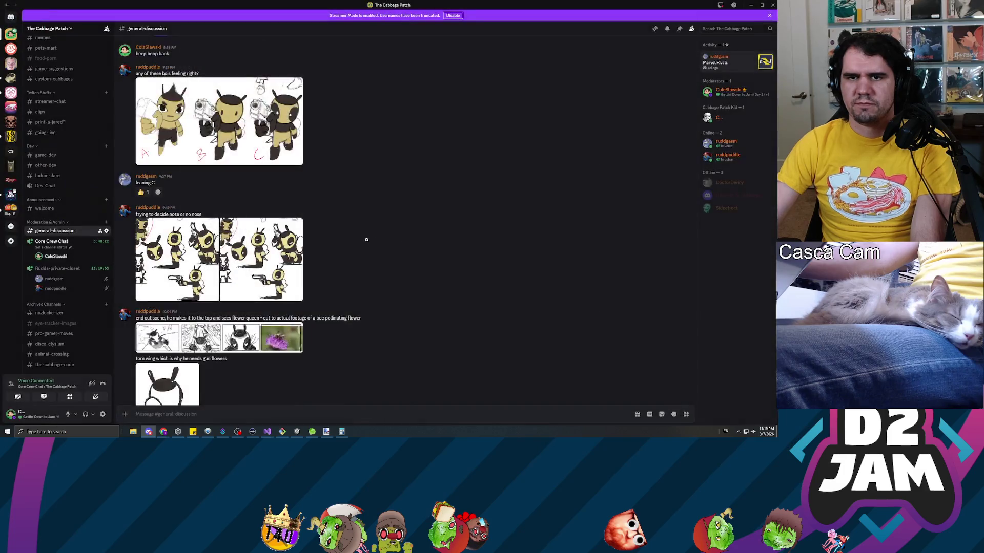
{"action": "scroll", "coordinate": [340, 236], "scroll_direction": "down", "scroll_amount": 10}
{"action": "scroll", "coordinate": [326, 242], "scroll_direction": "up", "scroll_amount": 20}
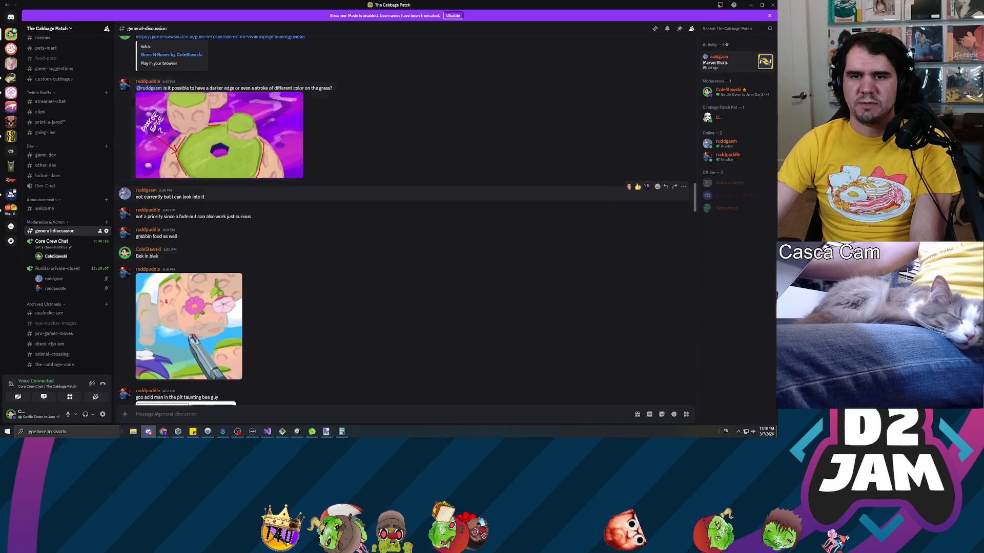
{"action": "left_click", "coordinate": [165, 343]}
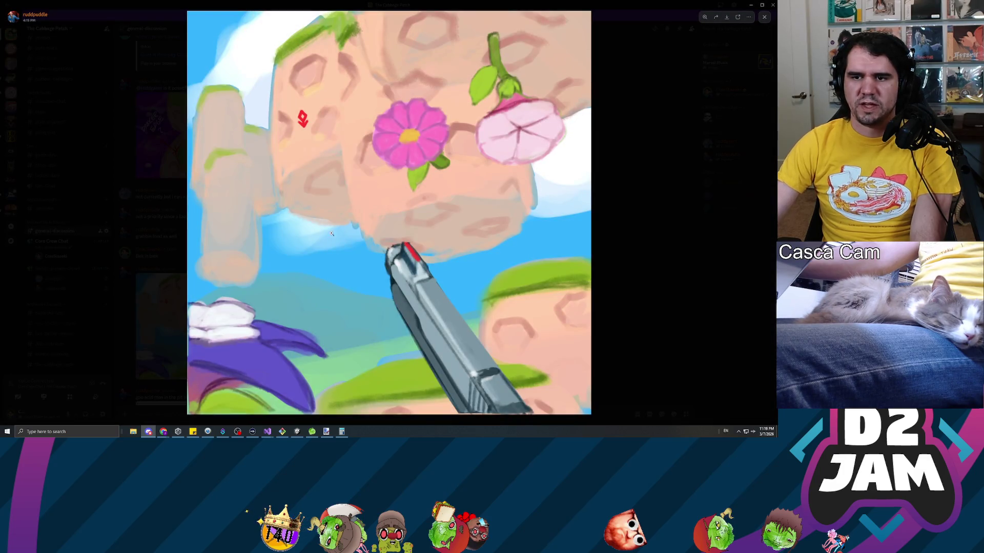
{"action": "left_click", "coordinate": [655, 254]}
{"action": "scroll", "coordinate": [340, 222], "scroll_direction": "up", "scroll_amount": 15}
{"action": "scroll", "coordinate": [341, 198], "scroll_direction": "down", "scroll_amount": 15}
{"action": "scroll", "coordinate": [328, 164], "scroll_direction": "down", "scroll_amount": 10}
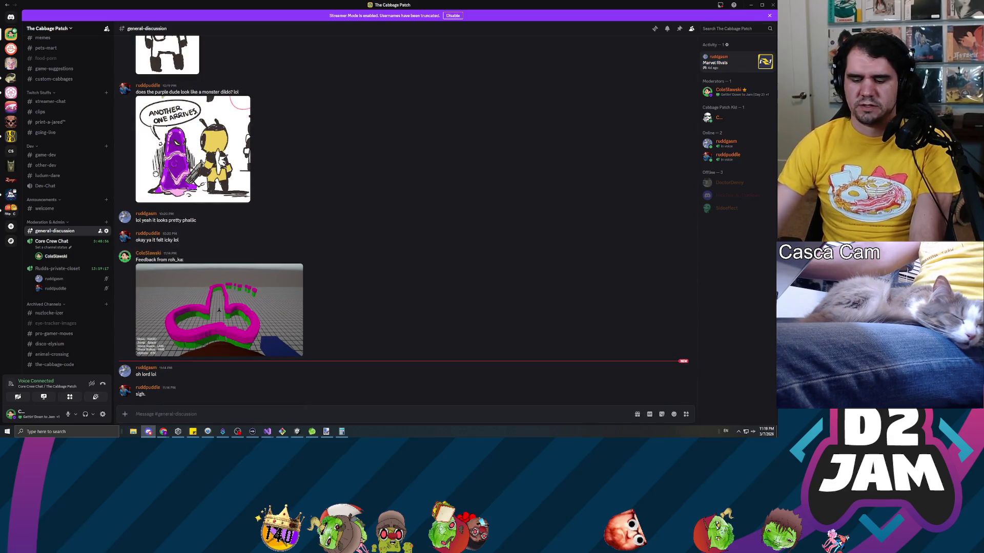
- Post a message asking about the music vibe with an :eyes: emoji, then minimize Discord
{"action": "type", "text": "Mana's asking what the music vibe might be for this. :eyes"}
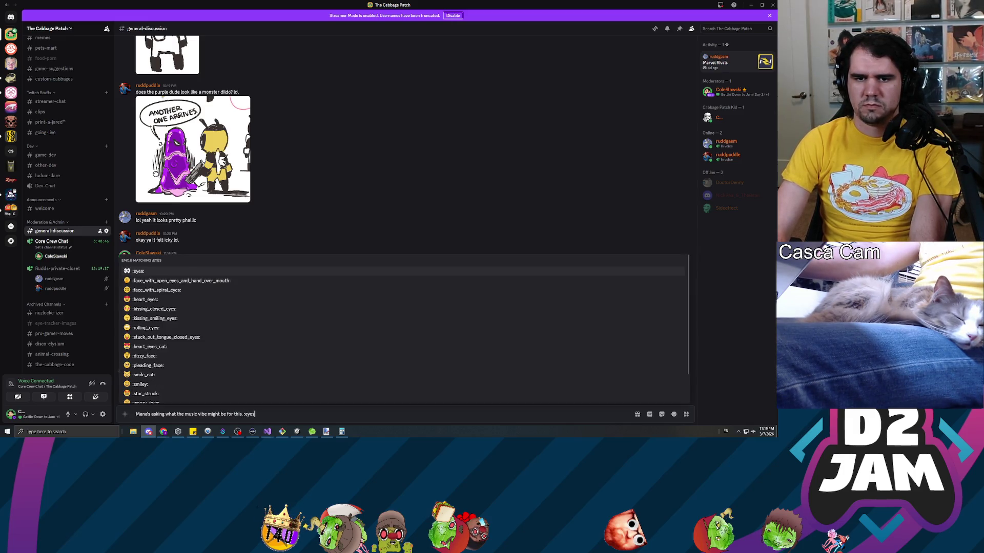
{"action": "type", "text": ". 👀 Anyone have any thoughts?"}
{"action": "key", "text": "Return"}
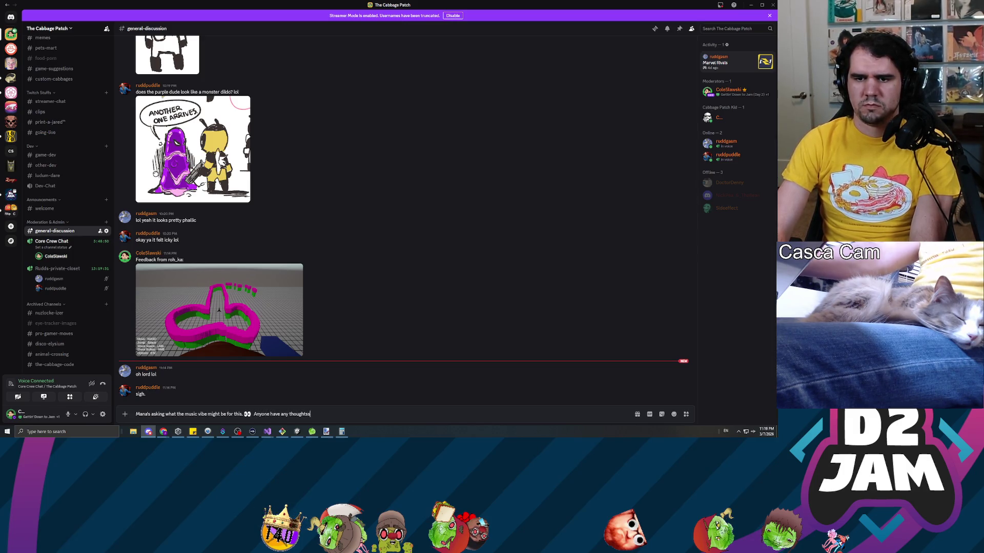
{"action": "key", "text": "Return"}
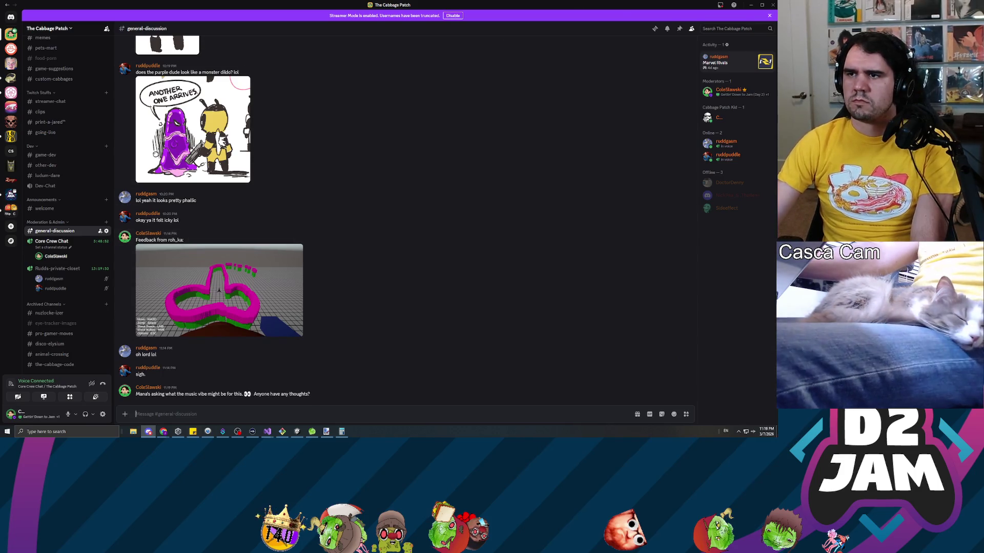
{"action": "left_click", "coordinate": [751, 5]}
{"action": "key", "text": "Up"}
{"action": "key", "text": "Up"}
{"action": "key", "text": "Up"}
{"action": "key", "text": "Down"}
{"action": "key", "text": "Down"}
{"action": "key", "text": "Down"}
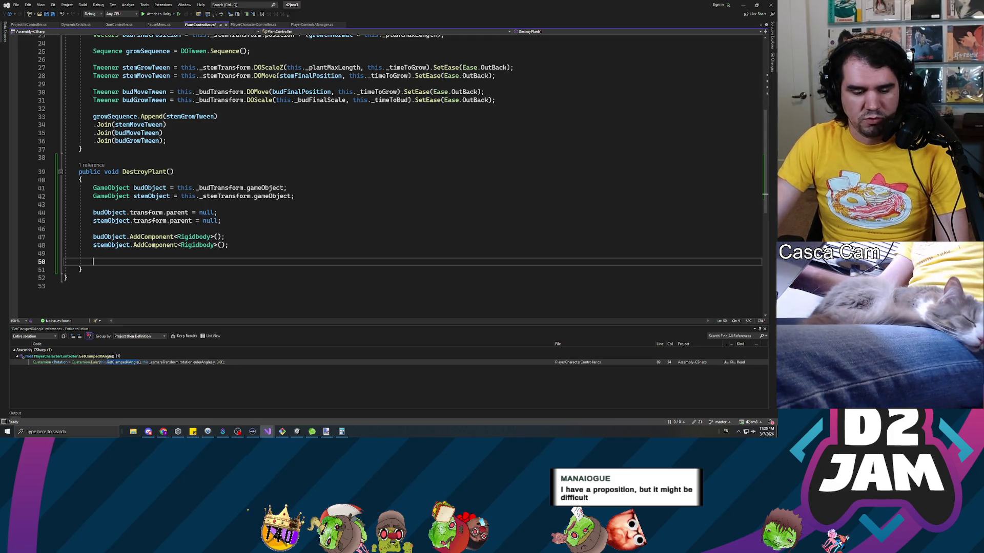
{"action": "key", "text": "alt+Tab"}
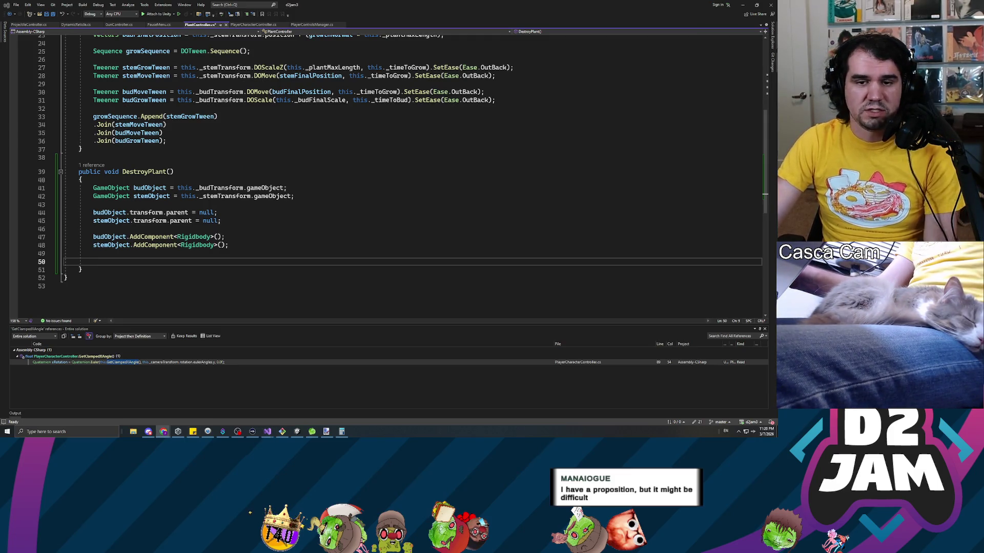
{"action": "left_click", "coordinate": [183, 342]}
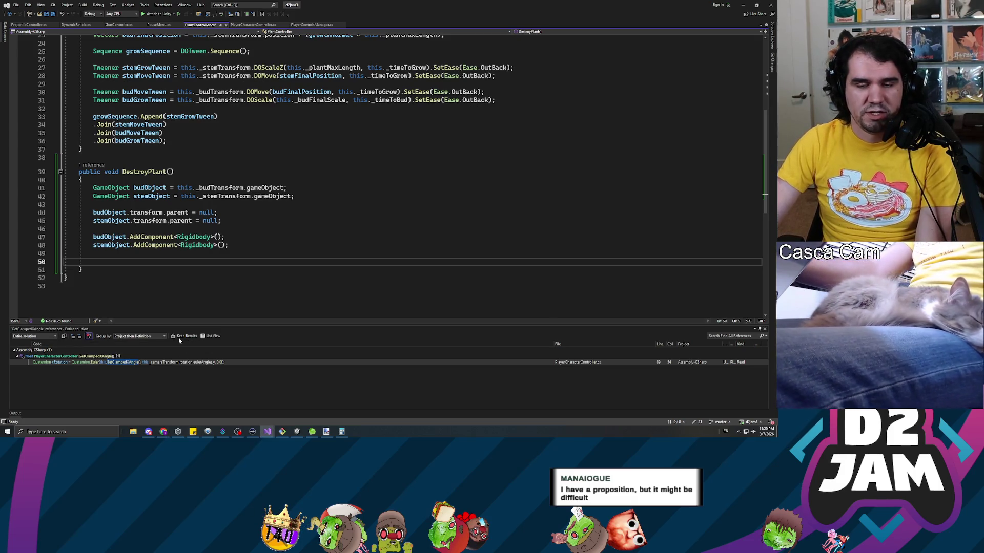
{"action": "key", "text": "Escape"}
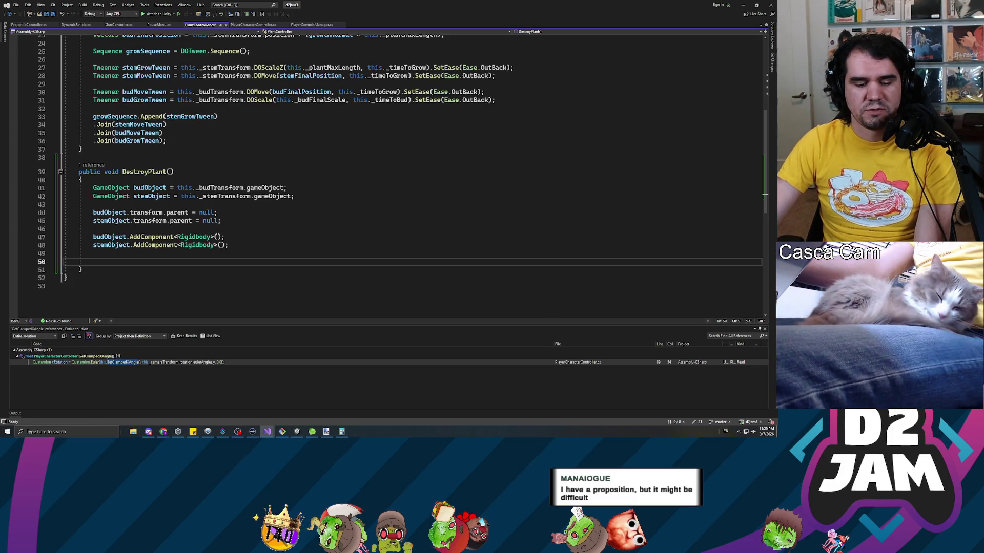
{"action": "key", "text": "alt+Tab"}
{"action": "key", "text": "alt+Tab"}
{"action": "key", "text": "Up"}
{"action": "key", "text": "Down"}
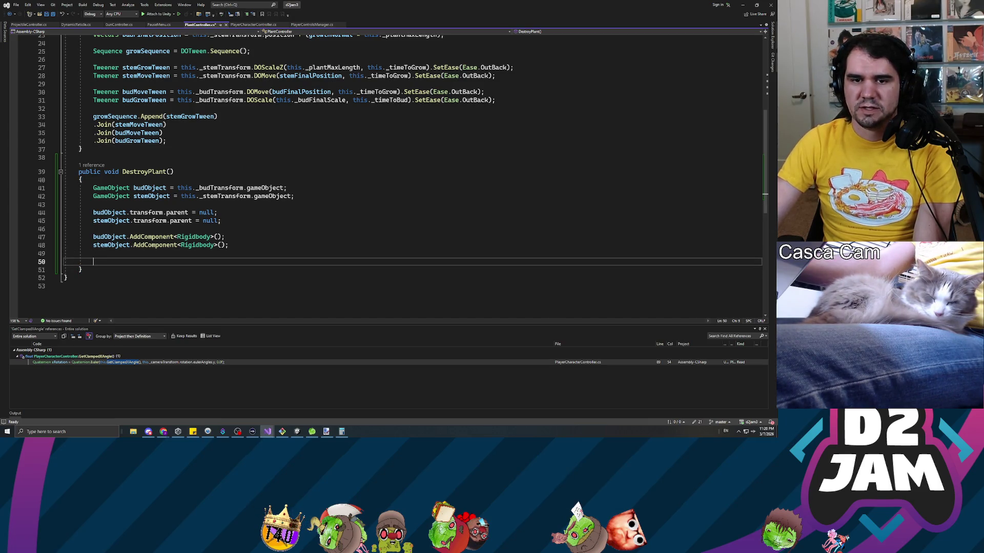
{"action": "key", "text": "alt+Tab"}
{"action": "key", "text": "alt+Tab"}
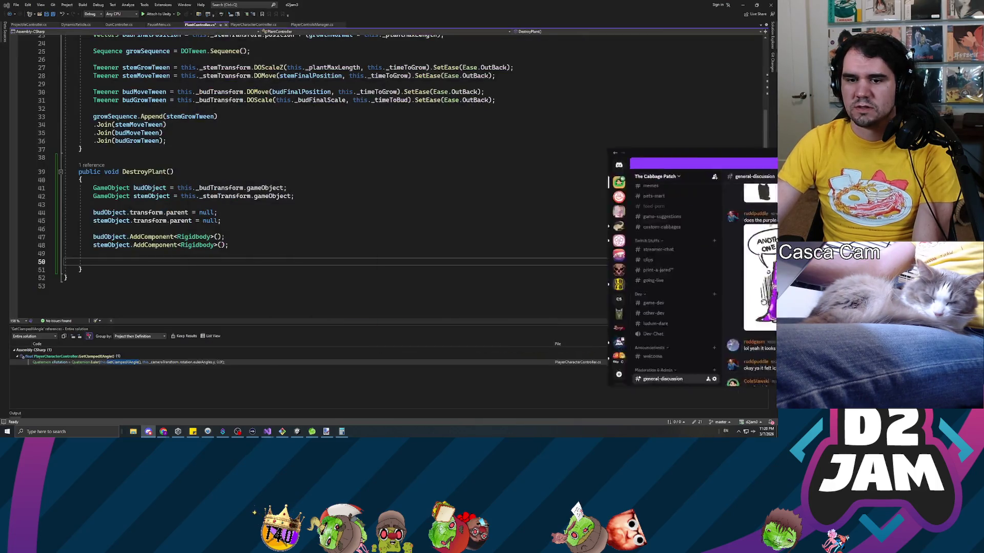
{"action": "key", "text": "alt+Tab"}
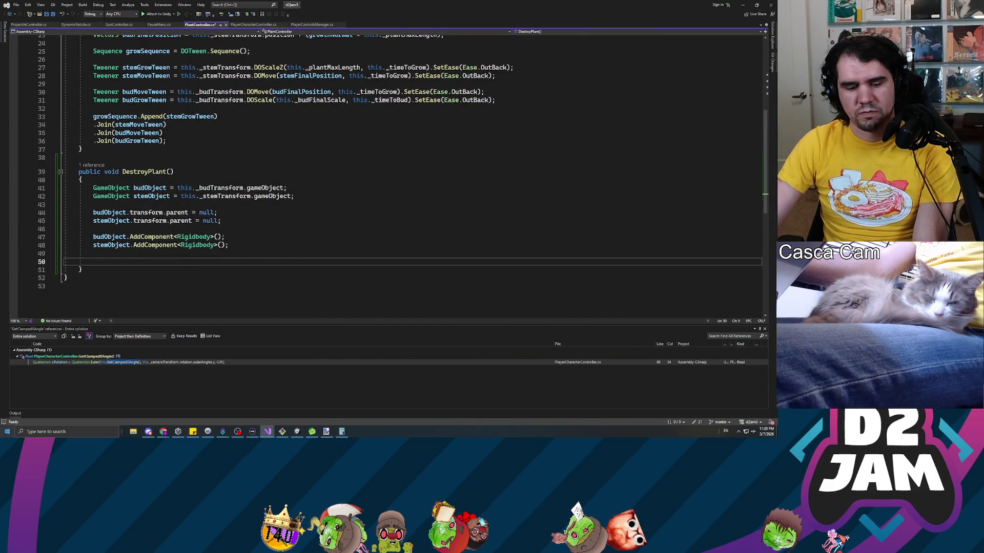
{"action": "left_click", "coordinate": [200, 236]}
{"action": "left_click", "coordinate": [200, 254]}
{"action": "left_click", "coordinate": [200, 261]}
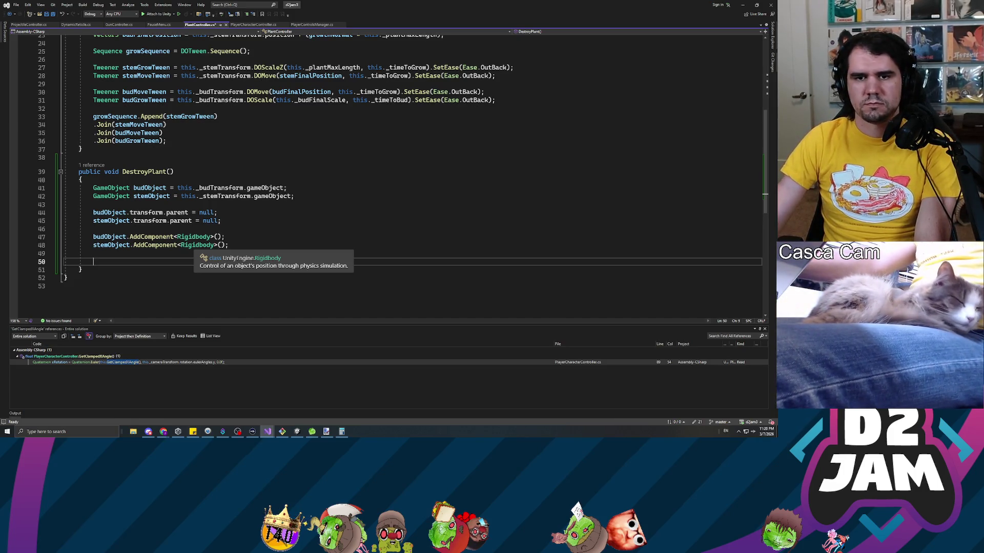
{"action": "left_click", "coordinate": [94, 237]}
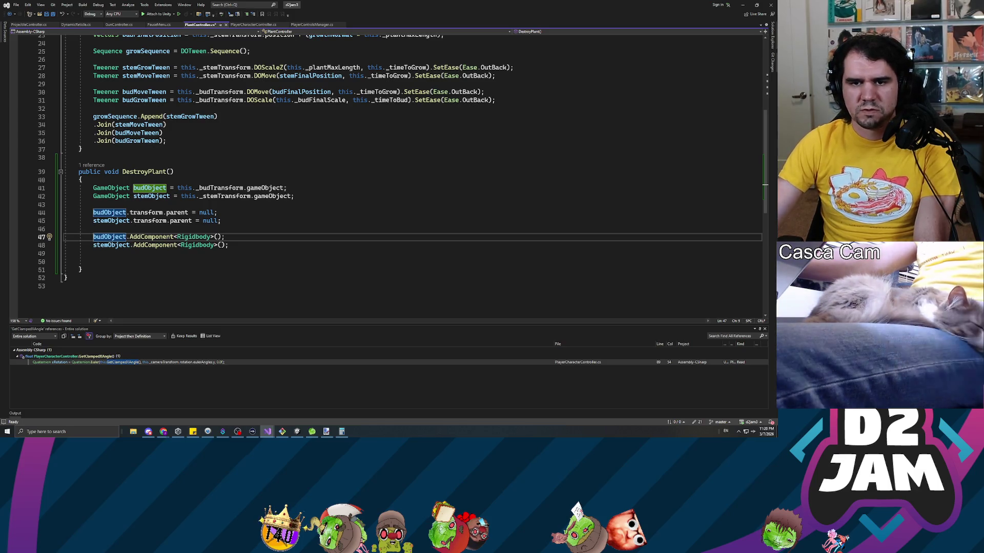
- Store the added Rigidbodies as budRb and stemRb on lines 47–48 and save
{"action": "type", "text": "Rigidbo"}
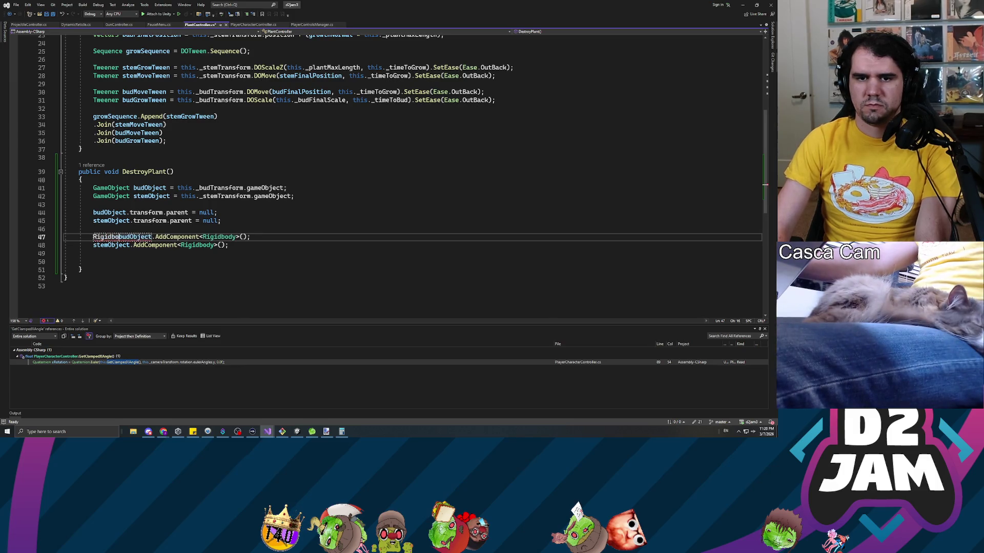
{"action": "type", "text": "dy budRb ="}
{"action": "left_click", "coordinate": [93, 245]}
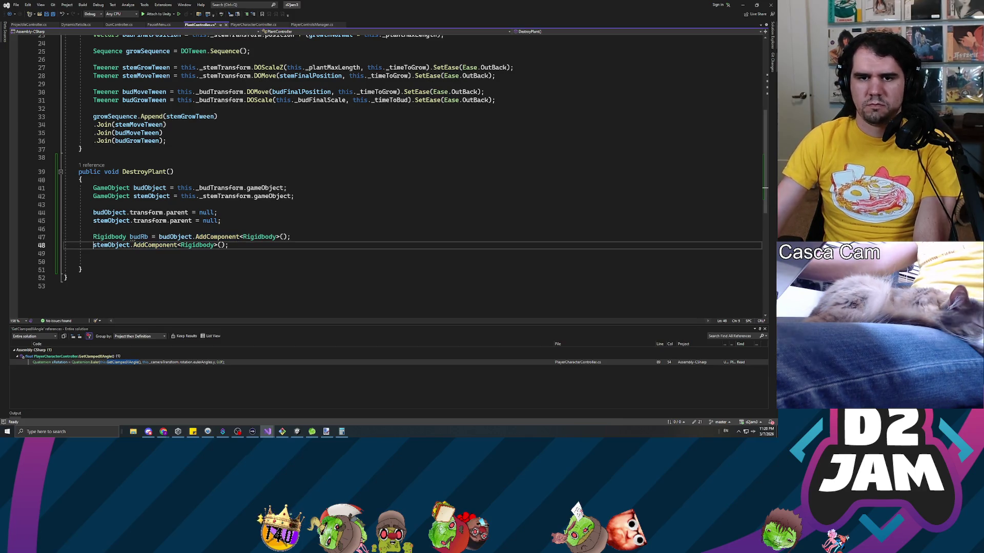
{"action": "type", "text": "Rigibo"}
{"action": "key", "text": "BackSpace"}
{"action": "key", "text": "BackSpace"}
{"action": "key", "text": "BackSpace"}
{"action": "type", "text": "idbody stemRb ="}
{"action": "key", "text": "ctrl+s"}
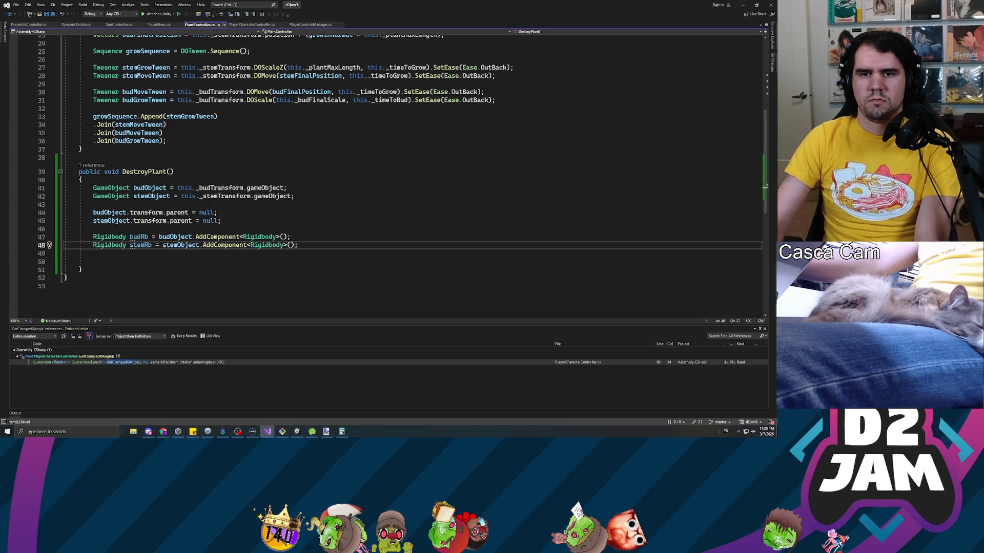
- Set useGravity = true on both budRb and stemRb
{"action": "key", "text": "Down"}
{"action": "key", "text": "Down"}
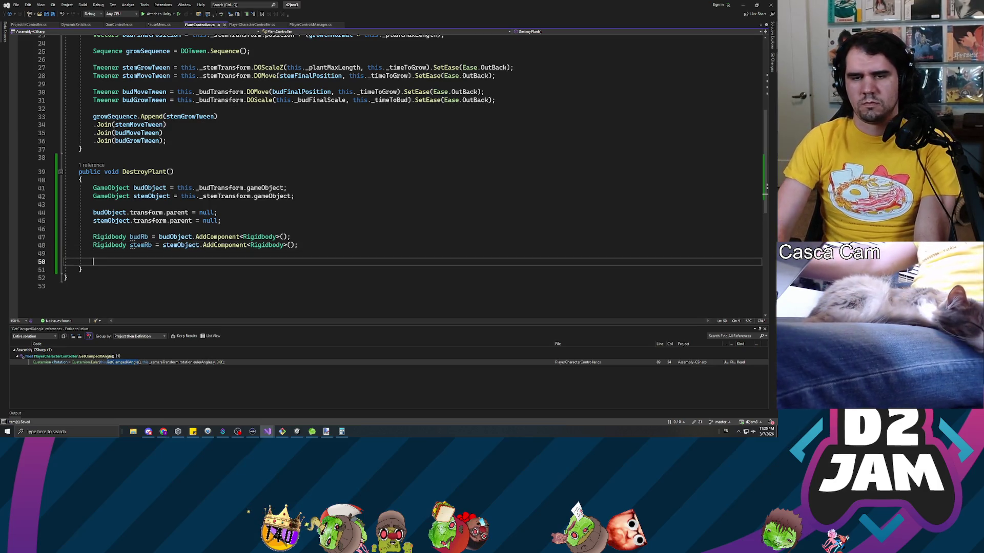
{"action": "type", "text": "budRb"}
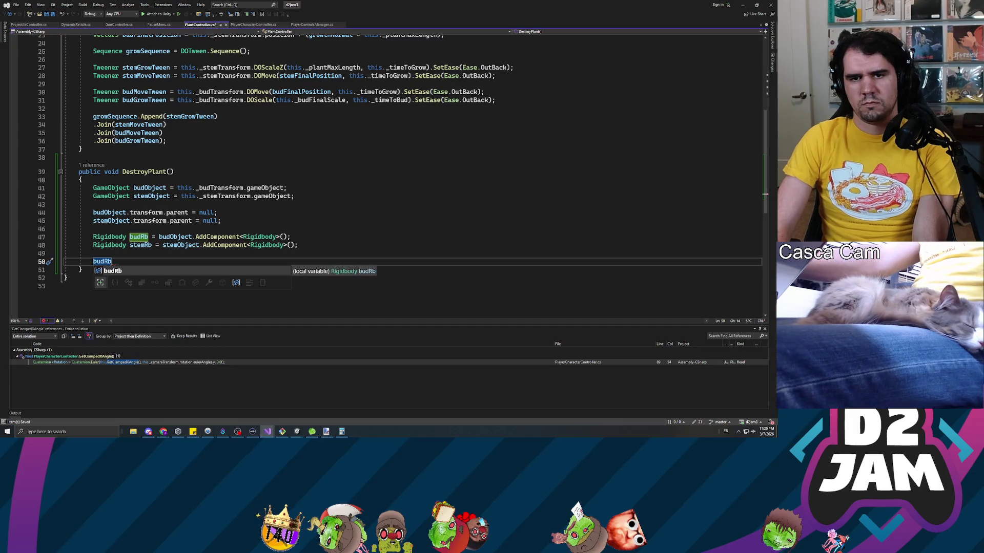
{"action": "type", "text": "."}
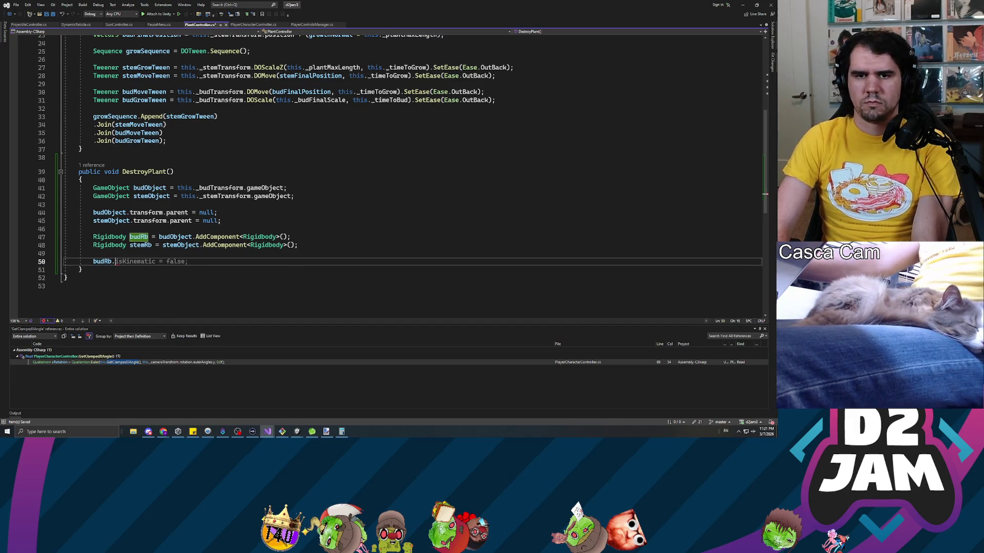
{"action": "type", "text": "us"}
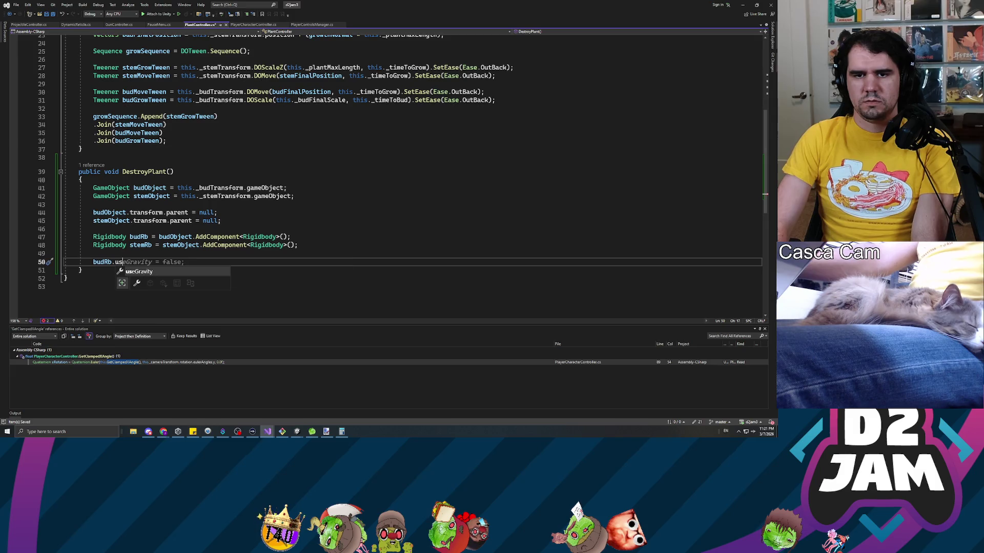
{"action": "key", "text": "space"}
{"action": "type", "text": "rue;"}
{"action": "key", "text": "Return"}
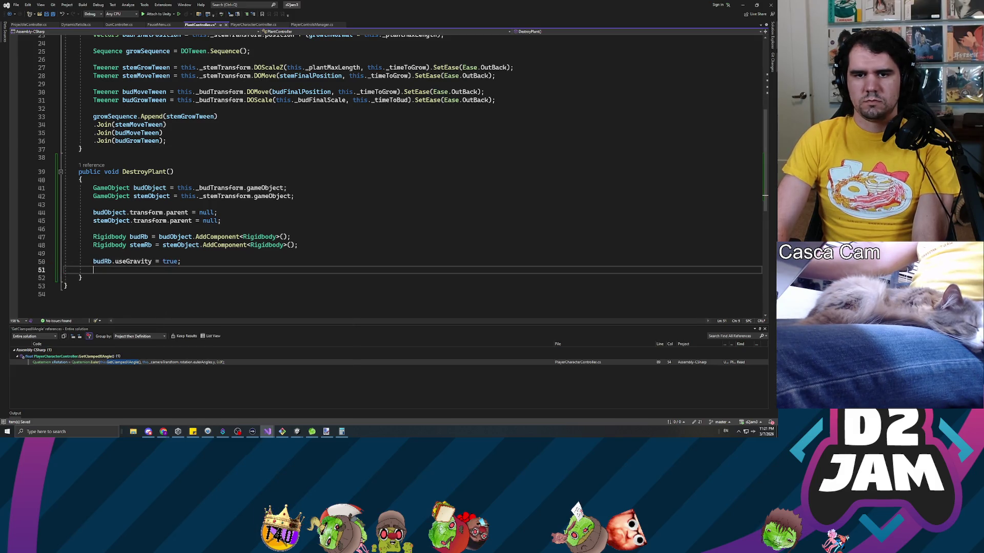
{"action": "type", "text": "stemRb"}
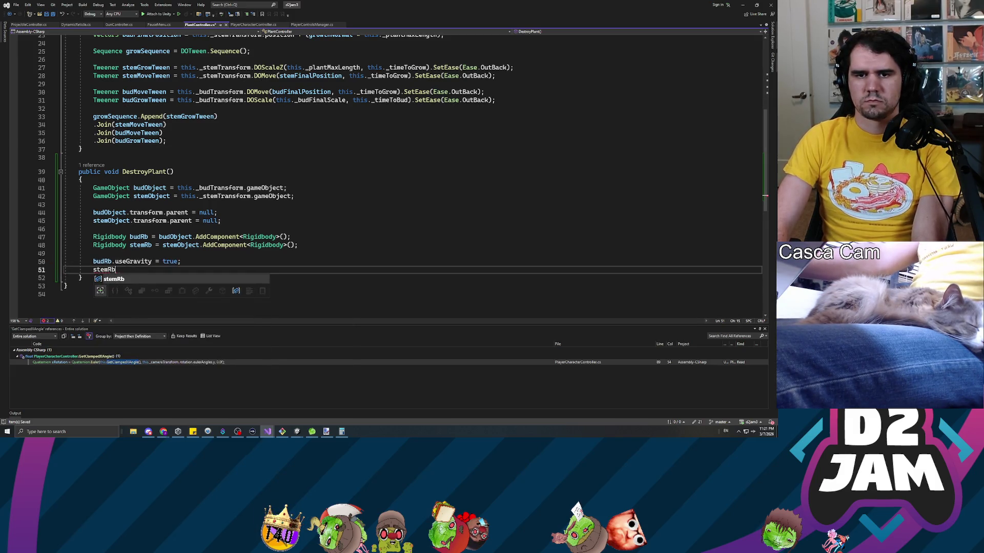
{"action": "type", "text": ".useG"}
{"action": "key", "text": "Tab"}
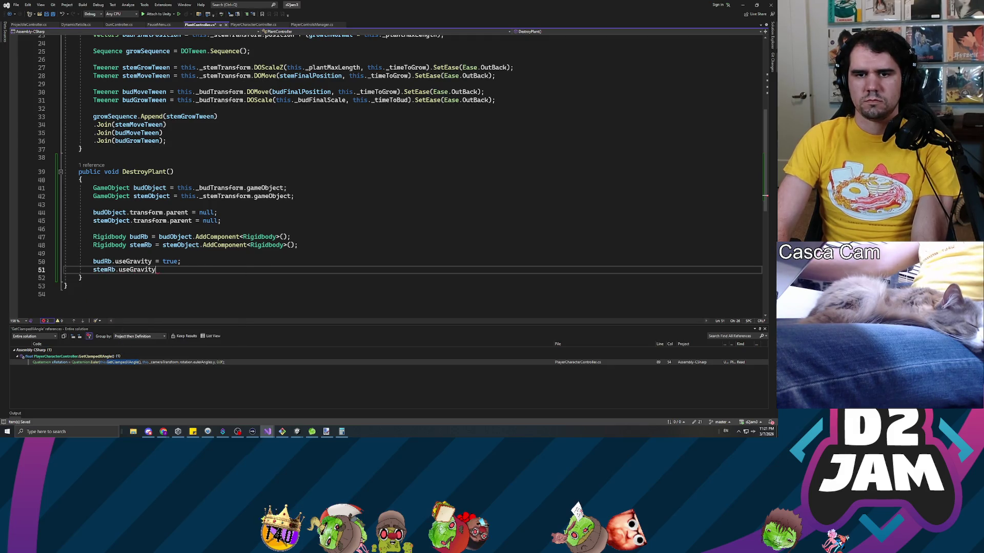
{"action": "type", "text": " = true;"}
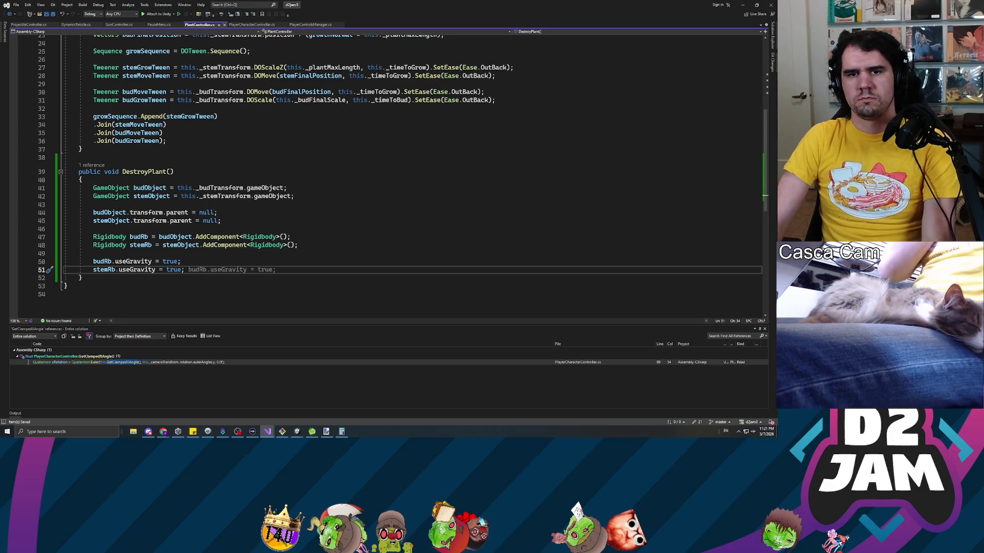
{"action": "key", "text": "Return"}
{"action": "key", "text": "Return"}
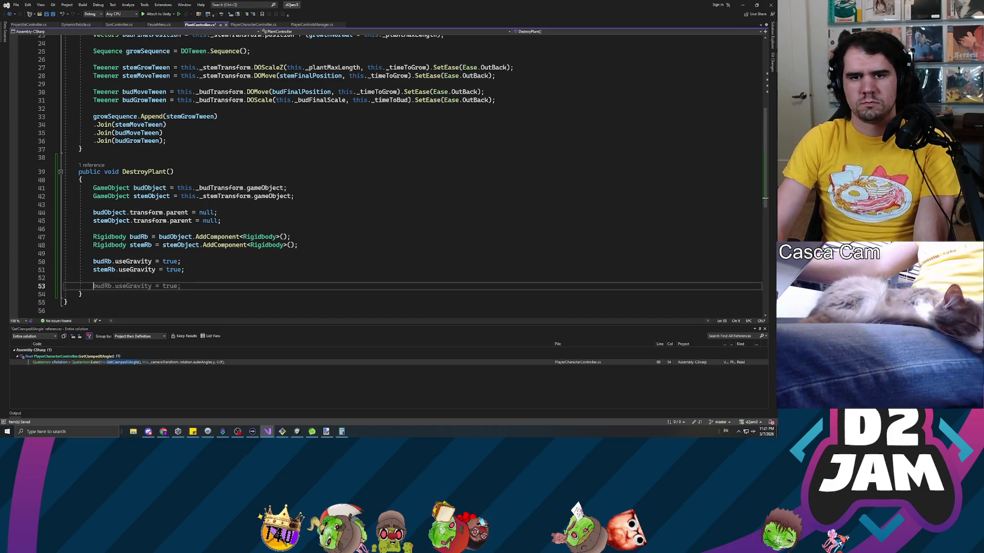
- Add an empty budRb.AddExplosionForce() call via autocomplete
{"action": "type", "text": "budRb.ap"}
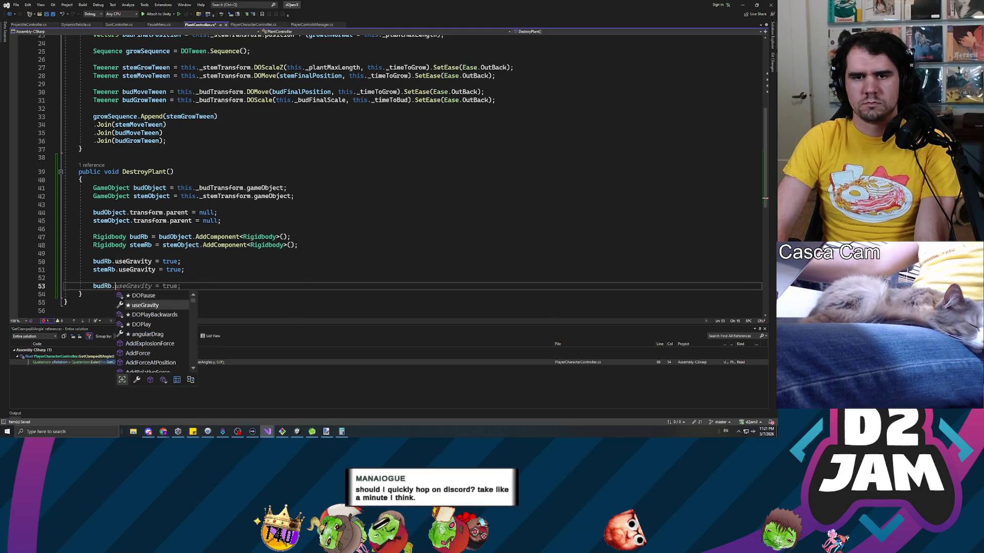
{"action": "key", "text": "BackSpace"}
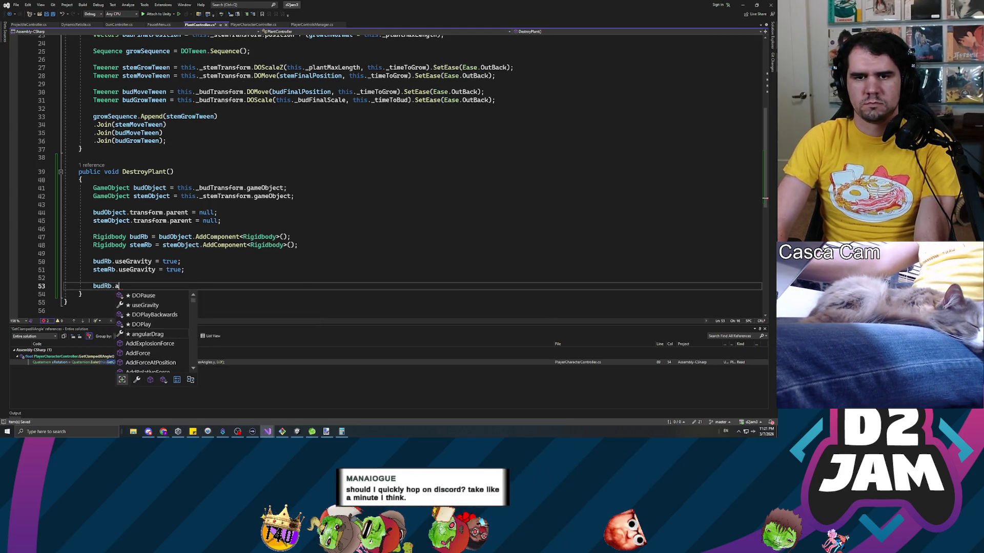
{"action": "type", "text": "ddexplosiot"}
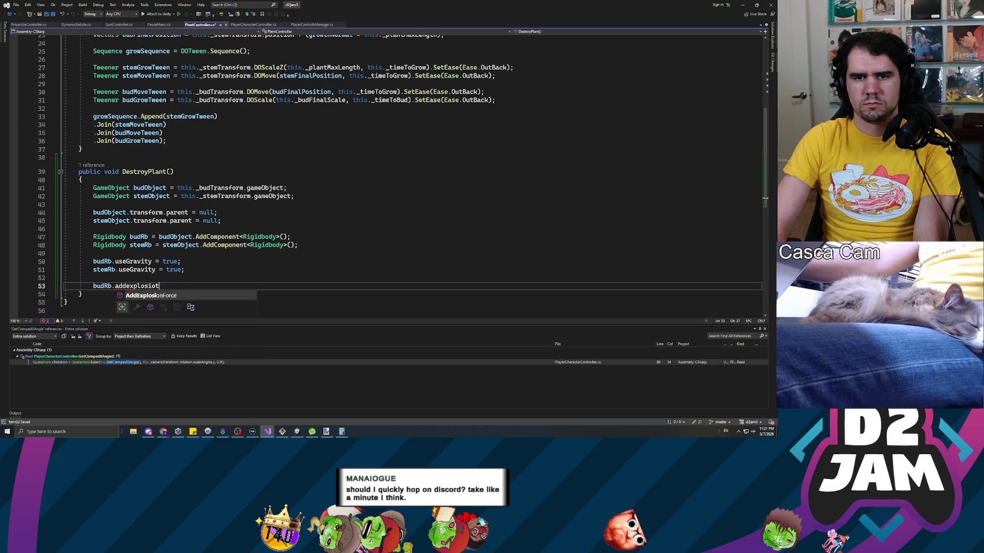
{"action": "key", "text": "BackSpace"}
{"action": "key", "text": "Tab"}
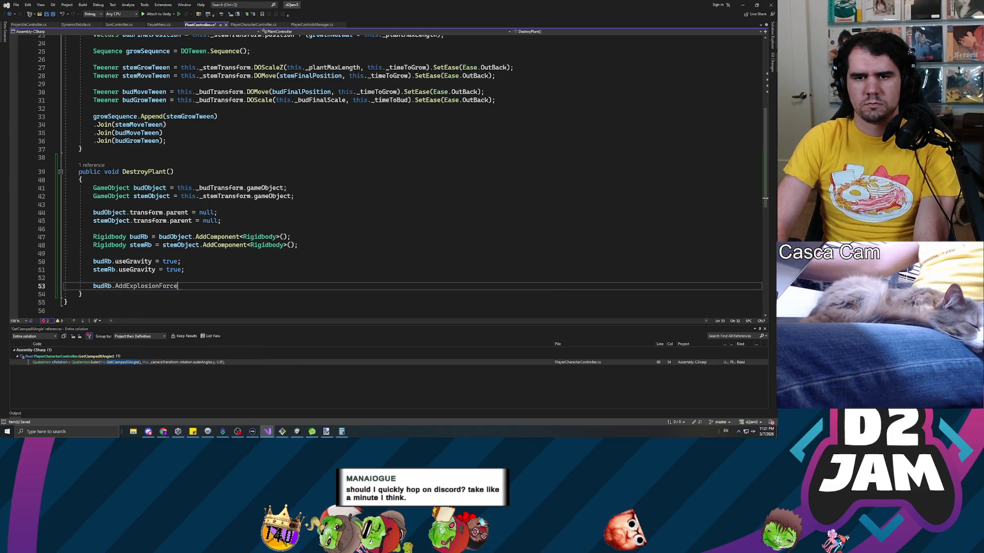
{"action": "type", "text": "("}
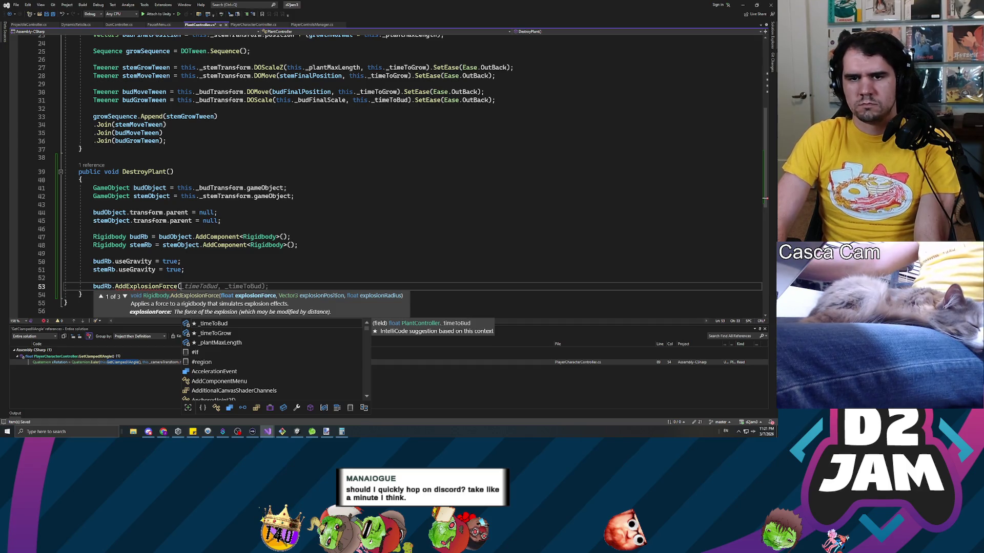
{"action": "key", "text": "Escape"}
- Above it, declare float randomExplosionForce = Random.Range(10.0f, 50.0f);
{"action": "left_click", "coordinate": [93, 278]}
{"action": "key", "text": "Return"}
{"action": "key", "text": "Return"}
{"action": "key", "text": "Up"}
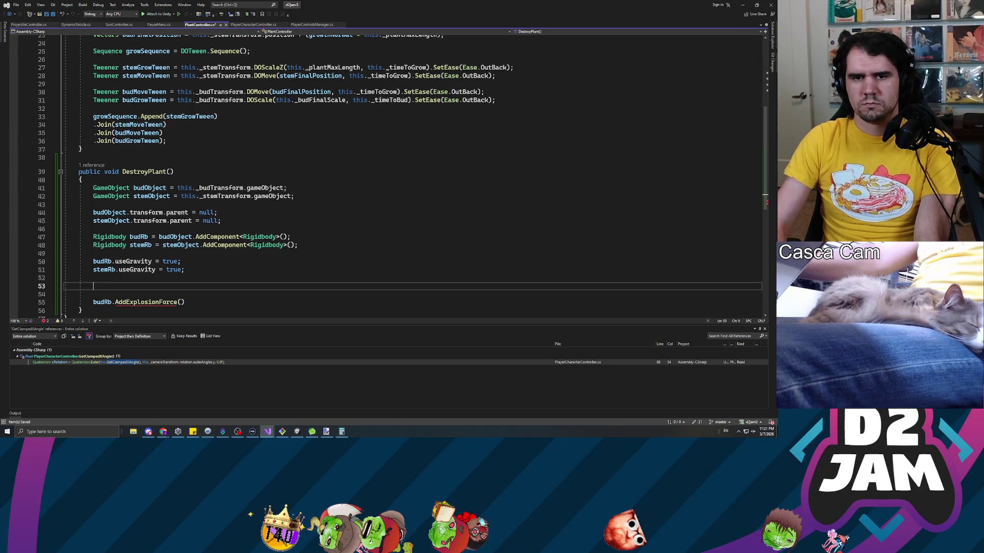
{"action": "type", "text": "float randomExplosionFor"}
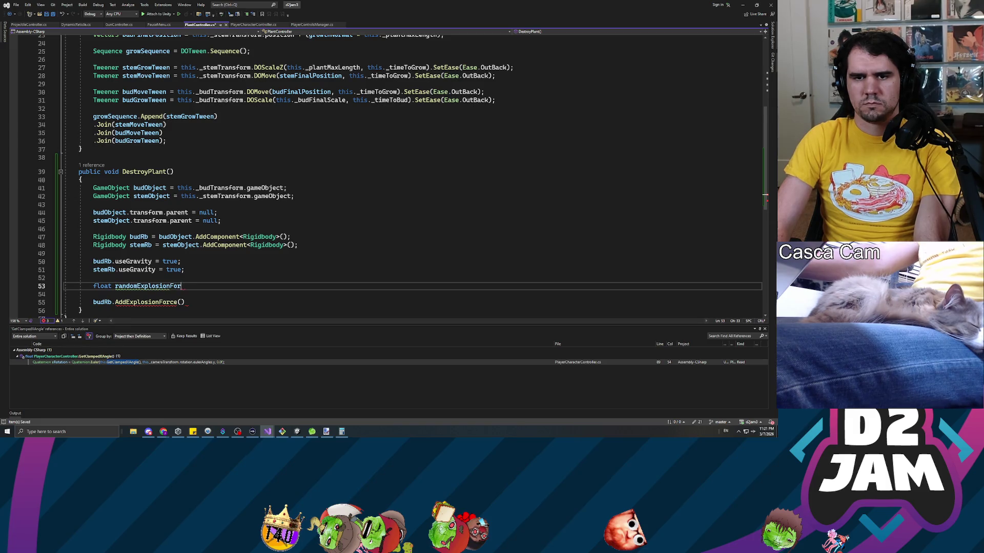
{"action": "type", "text": "ce = "}
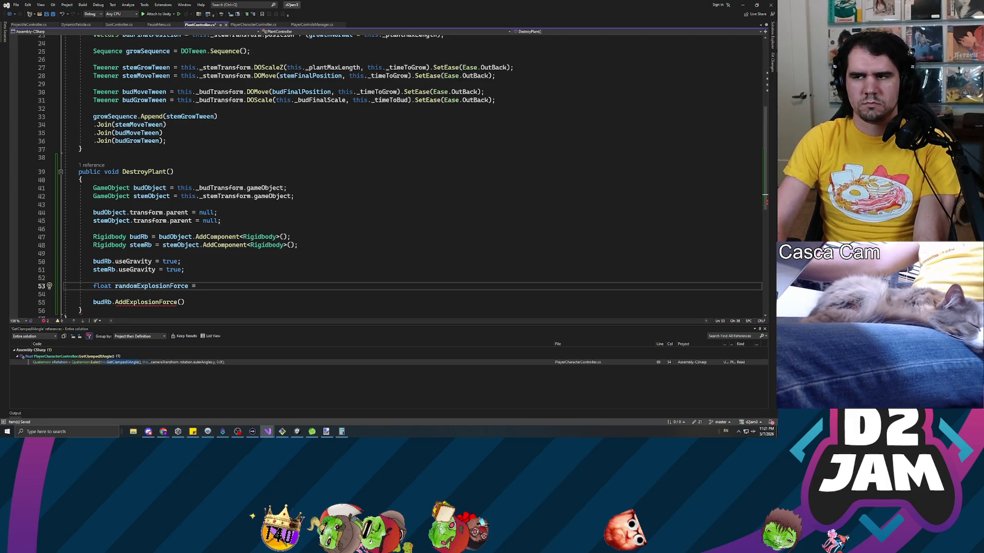
{"action": "type", "text": "Random.Range("}
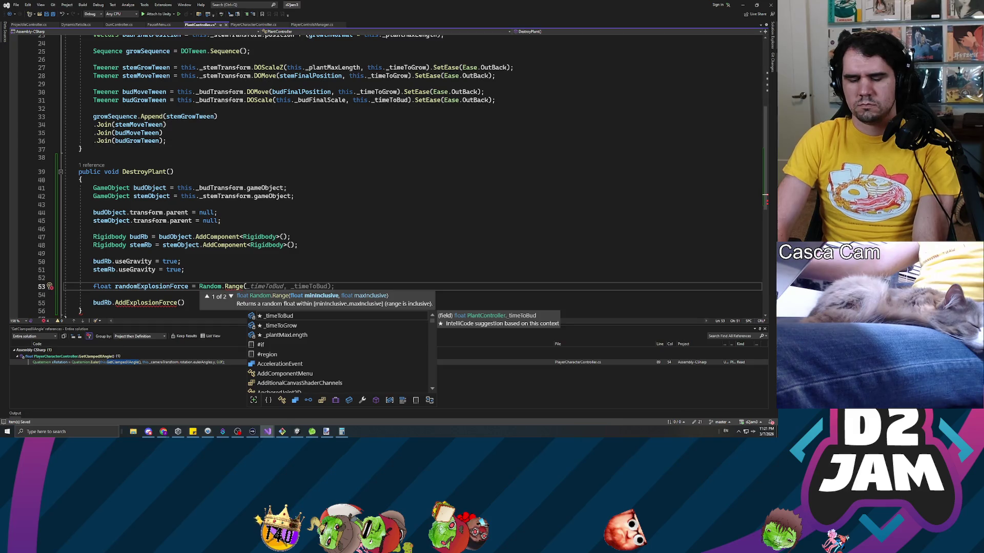
{"action": "type", "text": "10.0f,"}
{"action": "type", "text": " 50.0f)"}
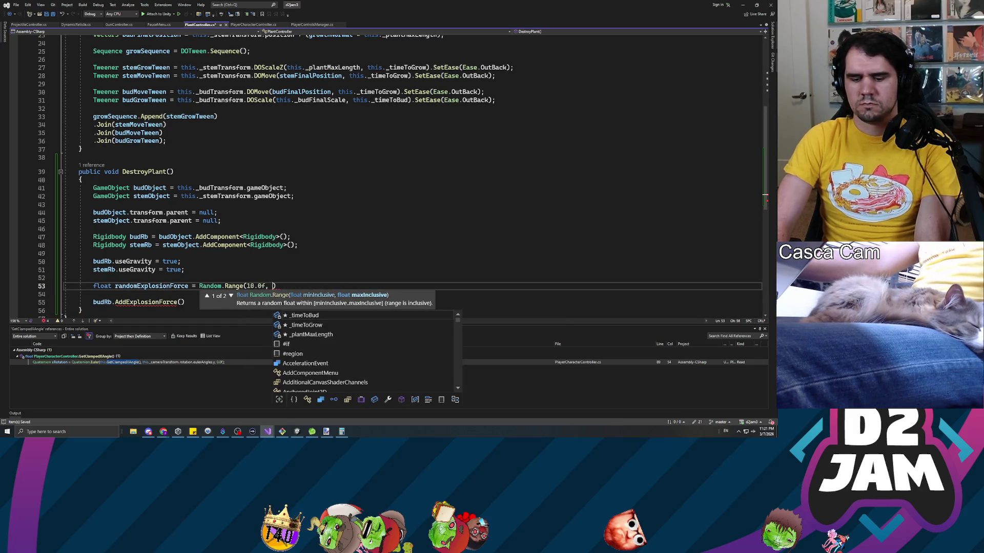
{"action": "type", "text": ";"}
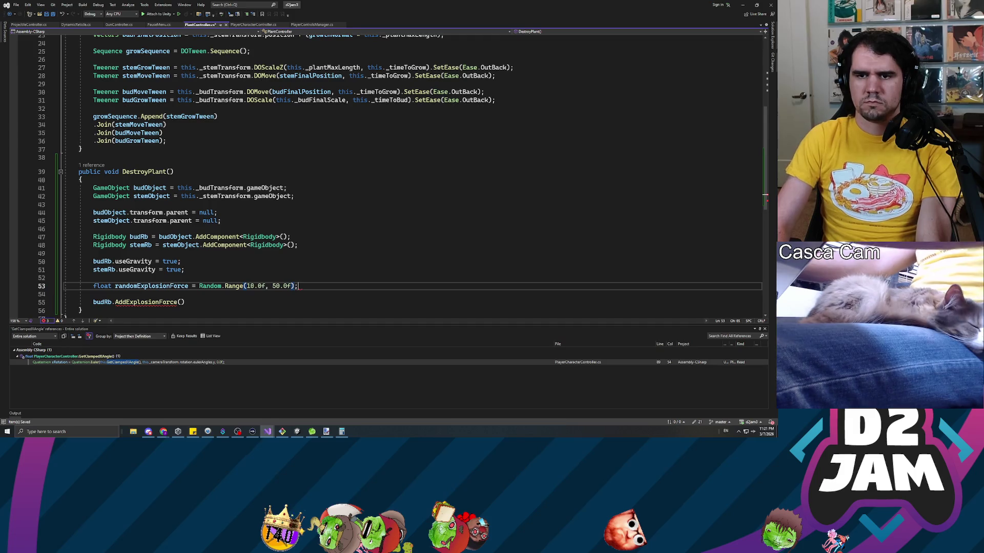
- Declare Vector3 randomExplosionDirection = Random.onUnitSphere; on the line below the force
{"action": "key", "text": "Return"}
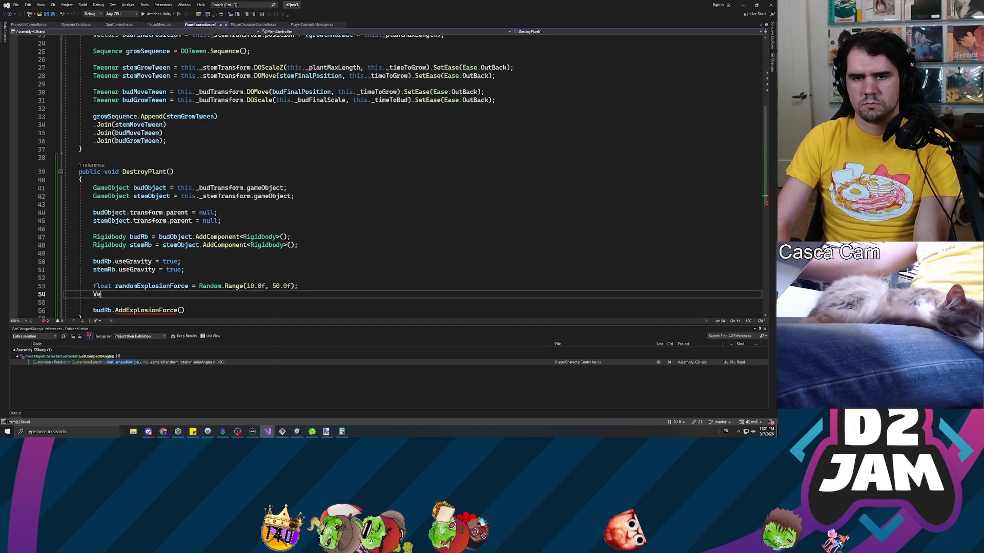
{"action": "type", "text": "Vector3 randomExplo"}
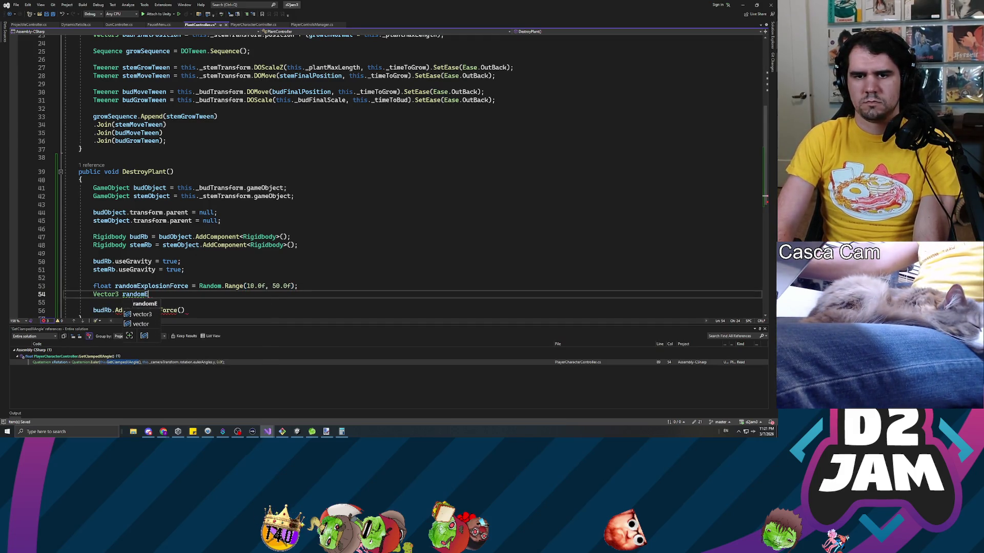
{"action": "type", "text": "sionDirection "}
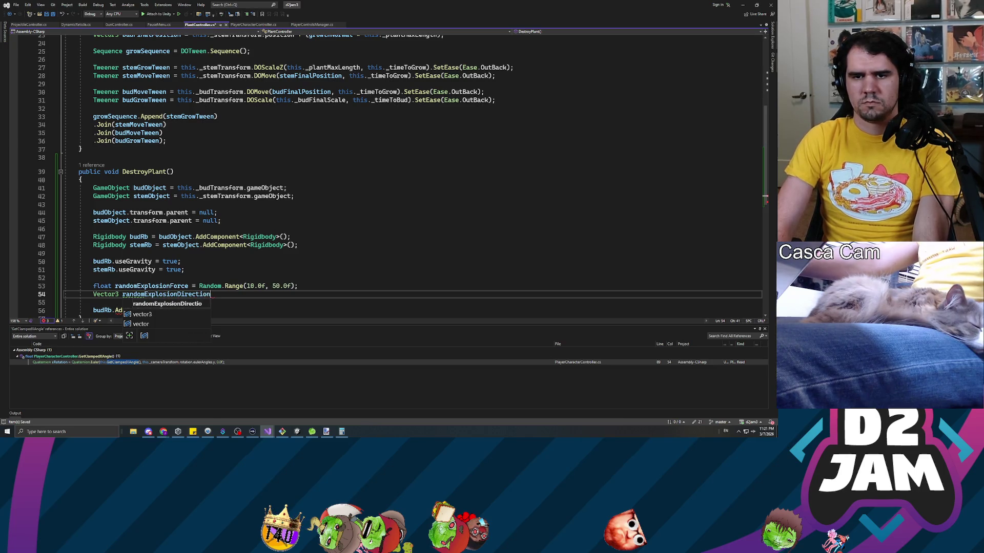
{"action": "type", "text": "= Random.ve"}
{"action": "key", "text": "BackSpace"}
{"action": "key", "text": "BackSpace"}
{"action": "key", "text": "BackSpace"}
{"action": "type", "text": "vector"}
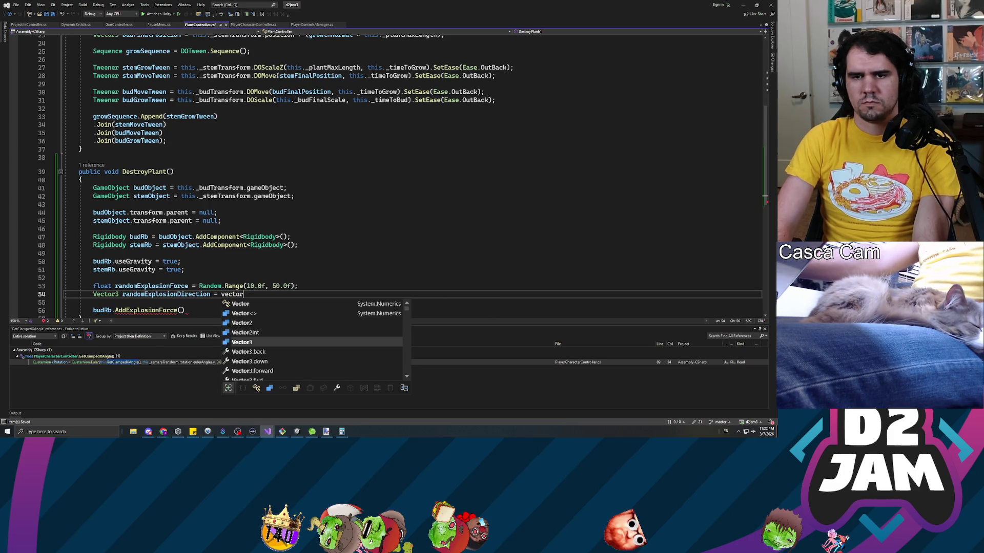
{"action": "type", "text": ".rand"}
{"action": "key", "text": "BackSpace"}
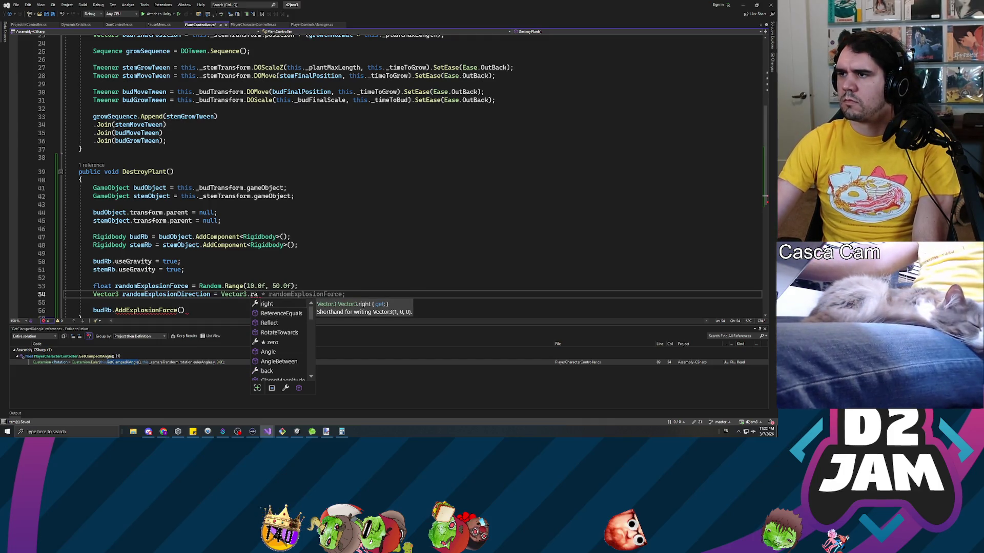
{"action": "key", "text": "Escape"}
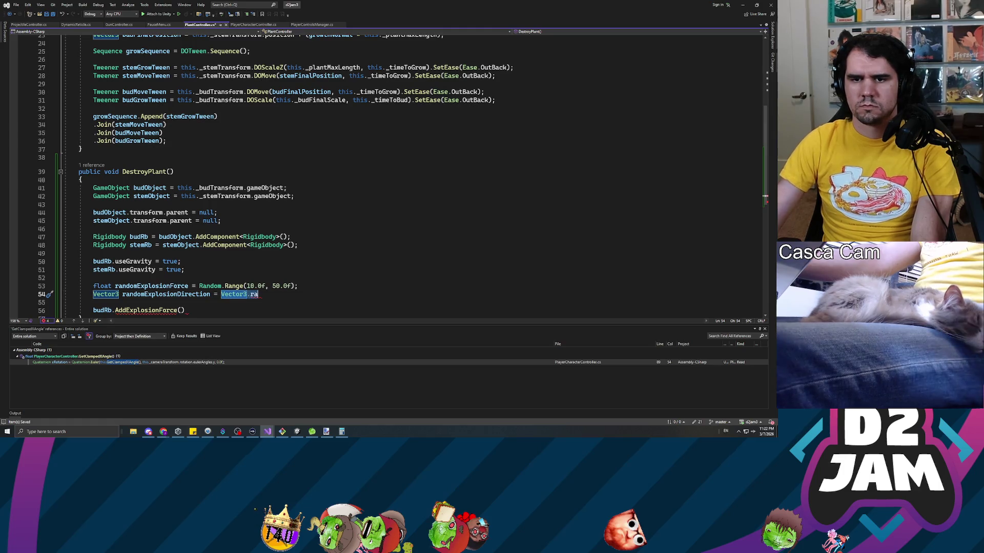
{"action": "key", "text": "ctrl+z"}
{"action": "type", "text": "ndom.onU"}
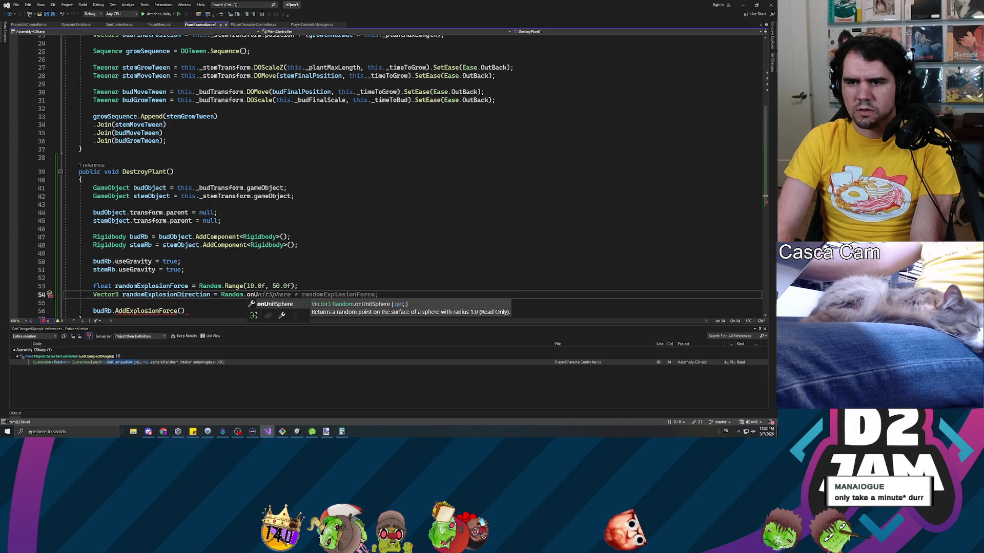
{"action": "key", "text": "Tab"}
{"action": "type", "text": ";"}
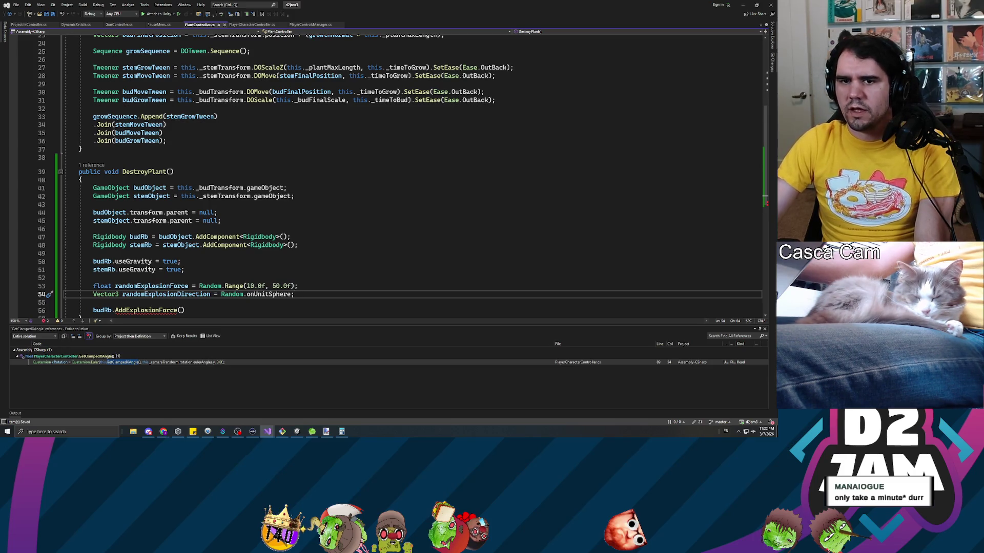
{"action": "key", "text": "alt+Tab"}
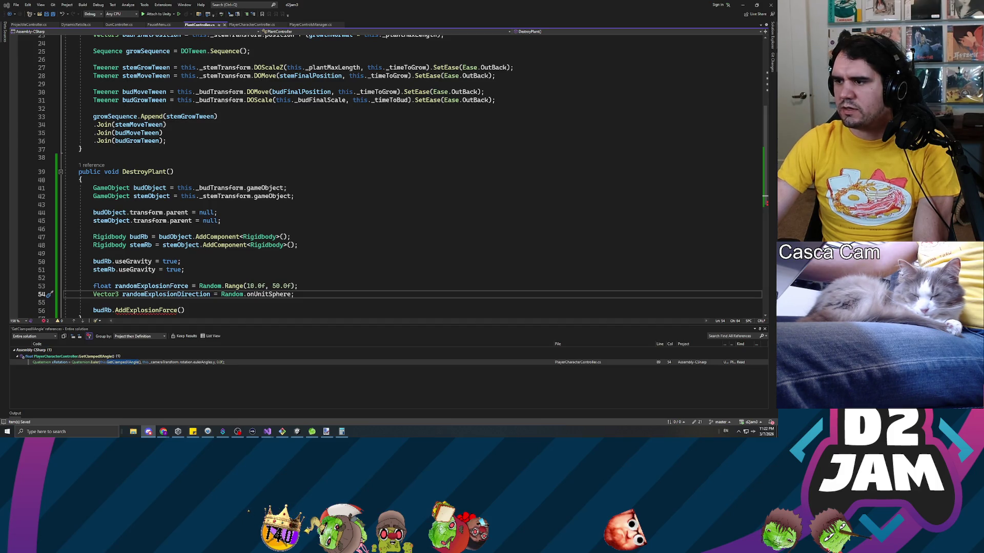
{"action": "left_click", "coordinate": [93, 302]}
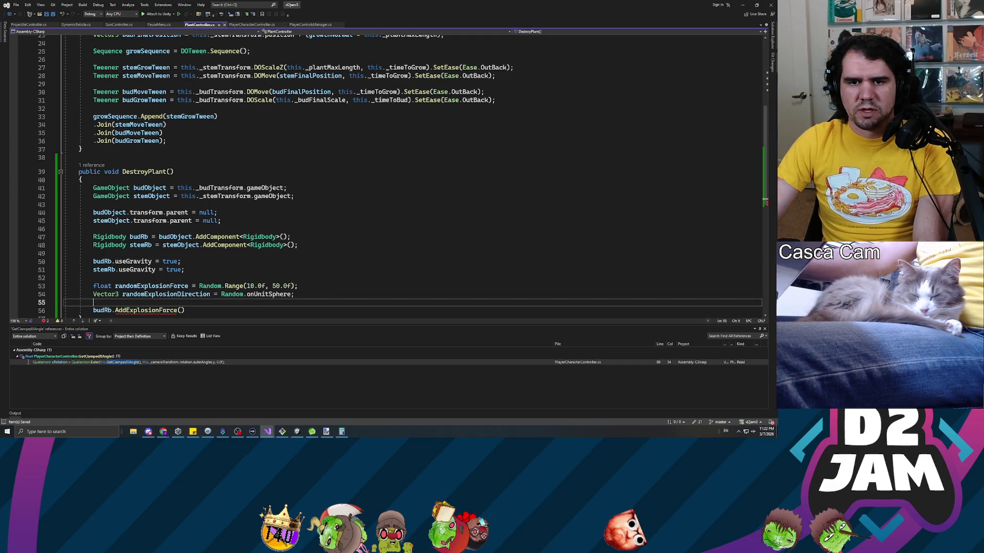
- Pass randomExplosionForce as AddExplosionForce's first argument and begin a second argument with 'r'
{"action": "left_click", "coordinate": [181, 310]}
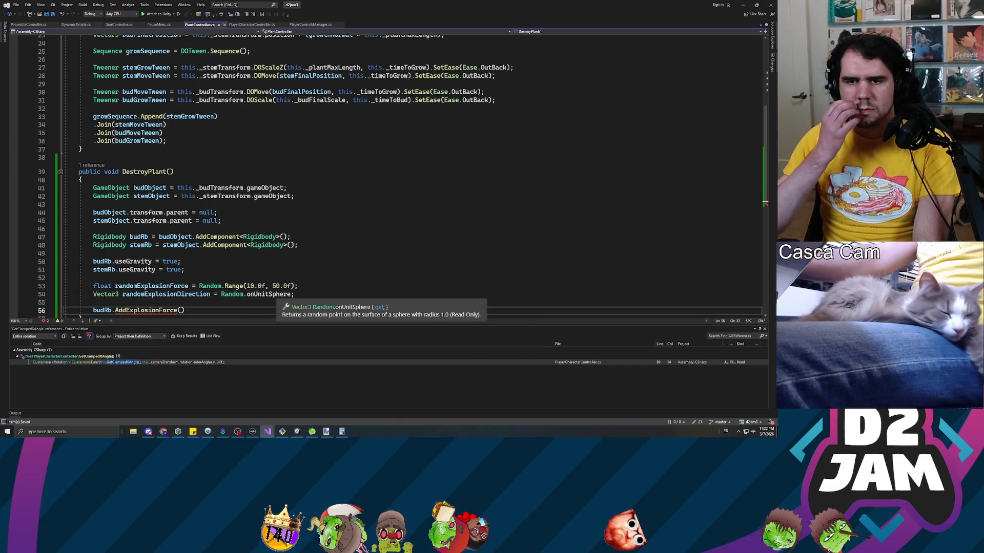
{"action": "type", "text": "randomExplos"}
{"action": "key", "text": "Tab"}
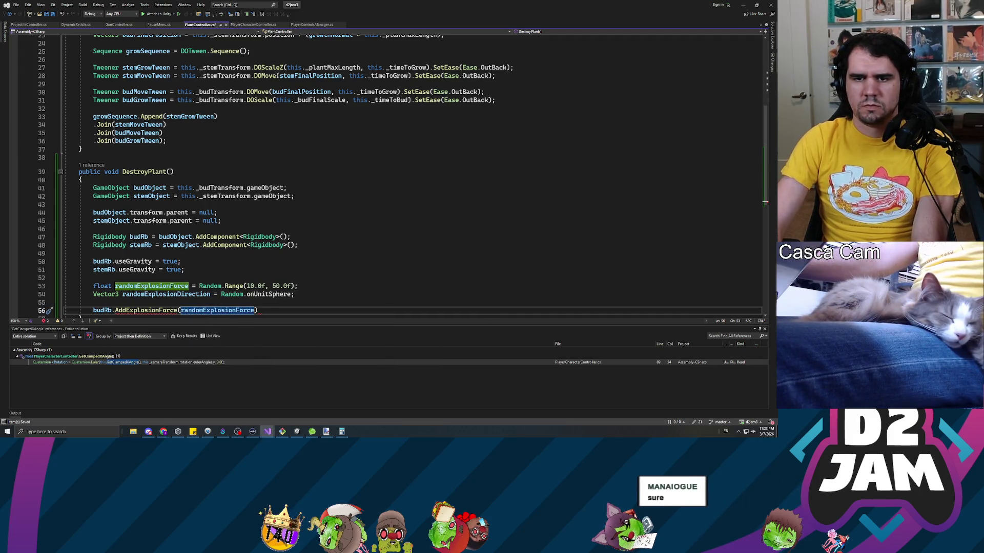
{"action": "type", "text": ", "}
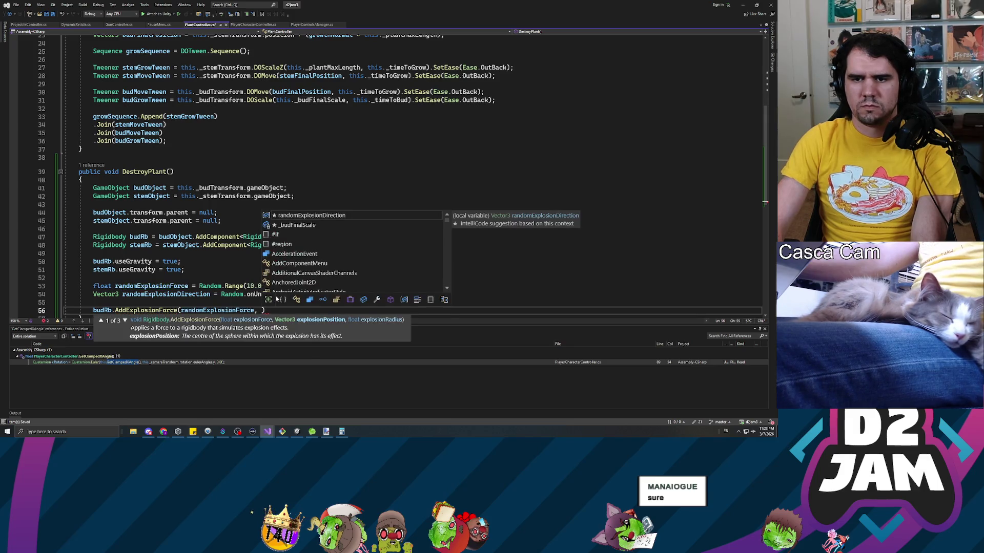
{"action": "type", "text": "r"}
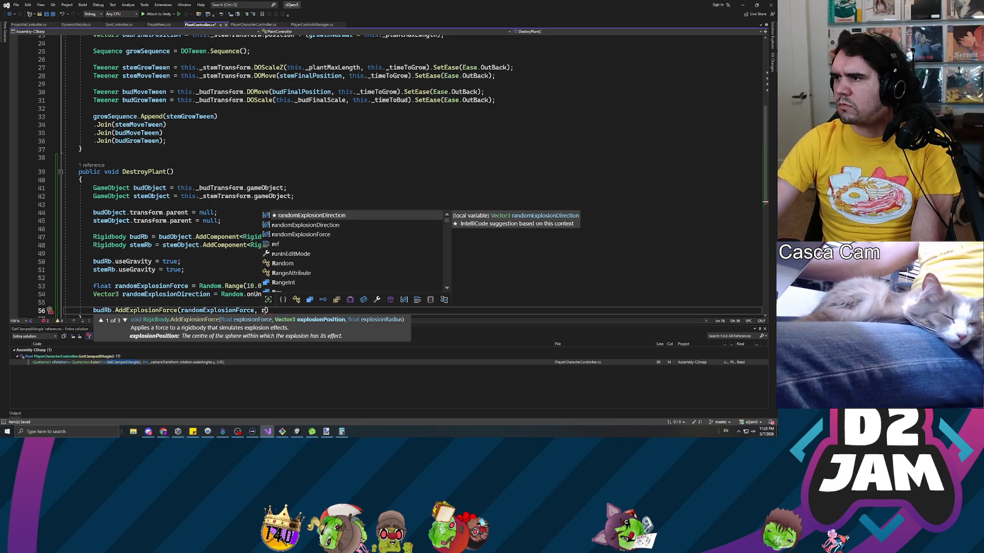
{"action": "key", "text": "alt+Tab"}
{"action": "key", "text": "alt+Tab"}
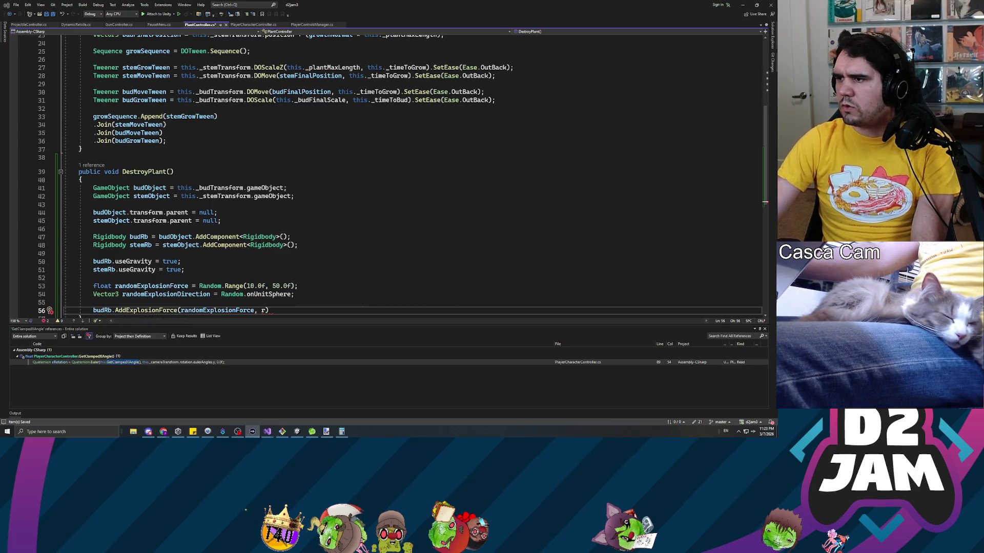
{"action": "key", "text": "alt+Tab"}
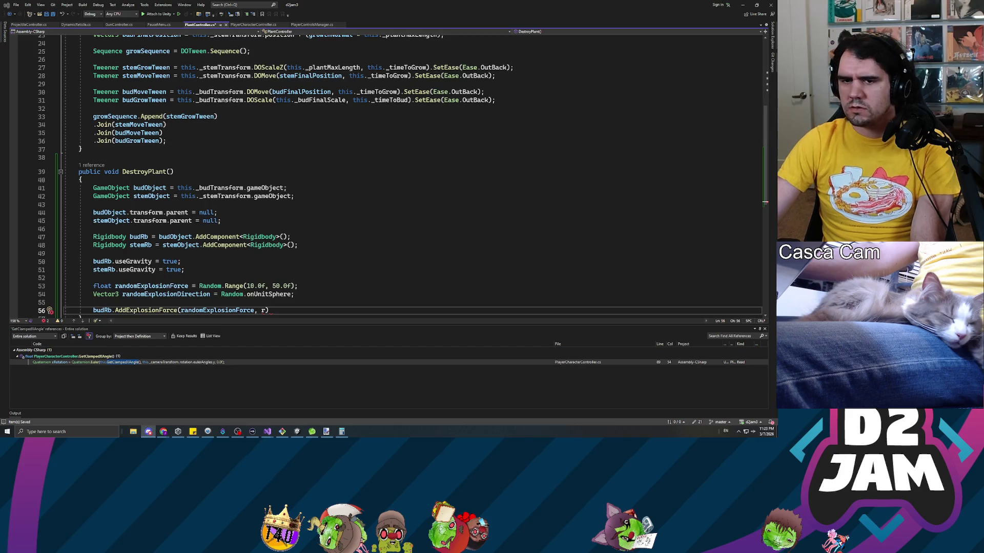
{"action": "scroll", "coordinate": [385, 174], "scroll_direction": "down", "scroll_amount": 5}
{"action": "key", "text": "alt+Tab"}
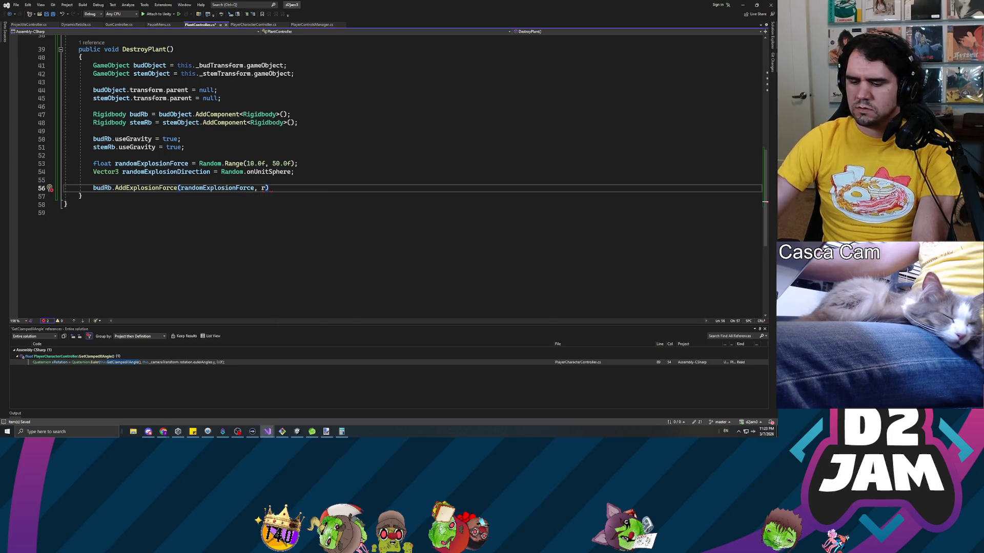
{"action": "left_click", "coordinate": [265, 188]}
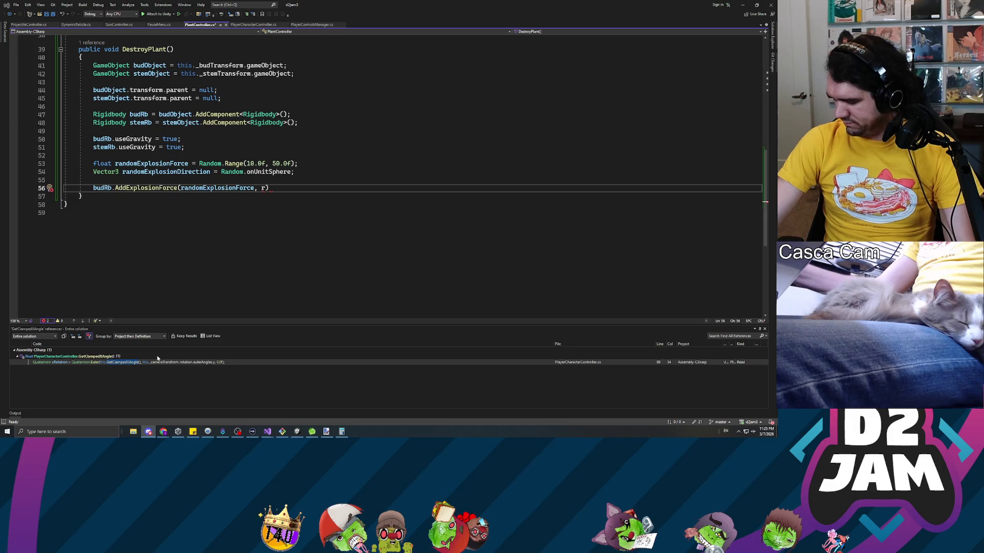
{"action": "key", "text": "alt+Tab"}
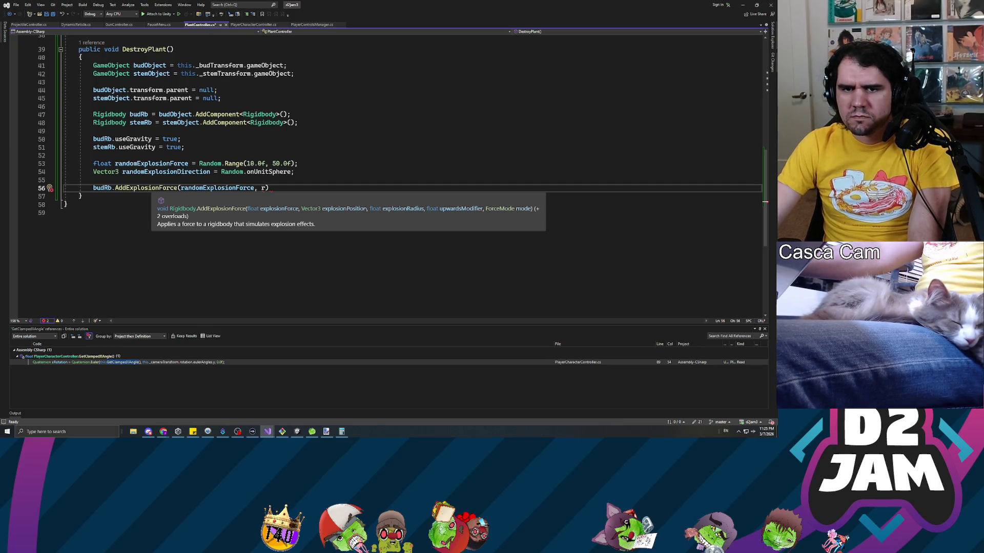
- Pass budRb.position as the second explosion argument, then select Random.onUnitSphere on line 54
{"action": "key", "text": "Escape"}
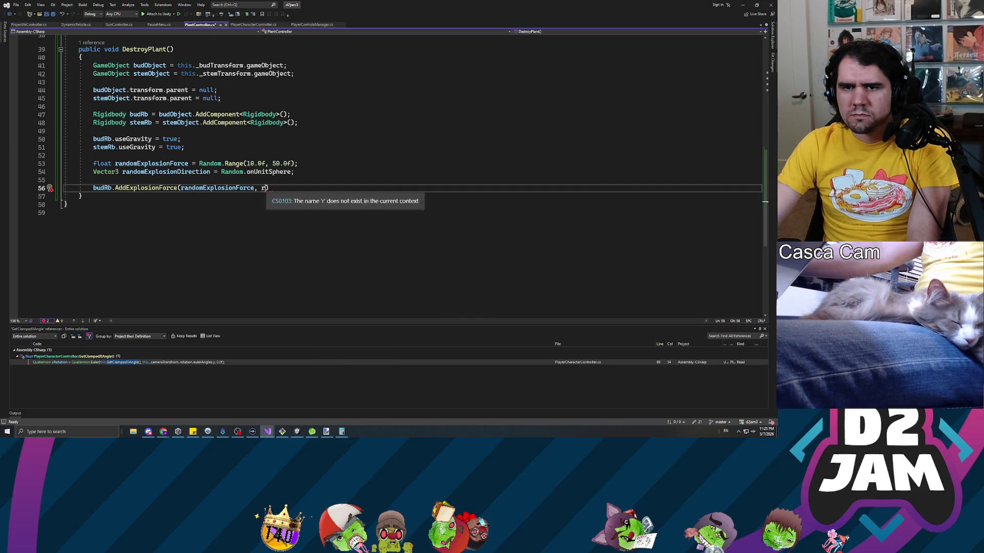
{"action": "key", "text": "BackSpace"}
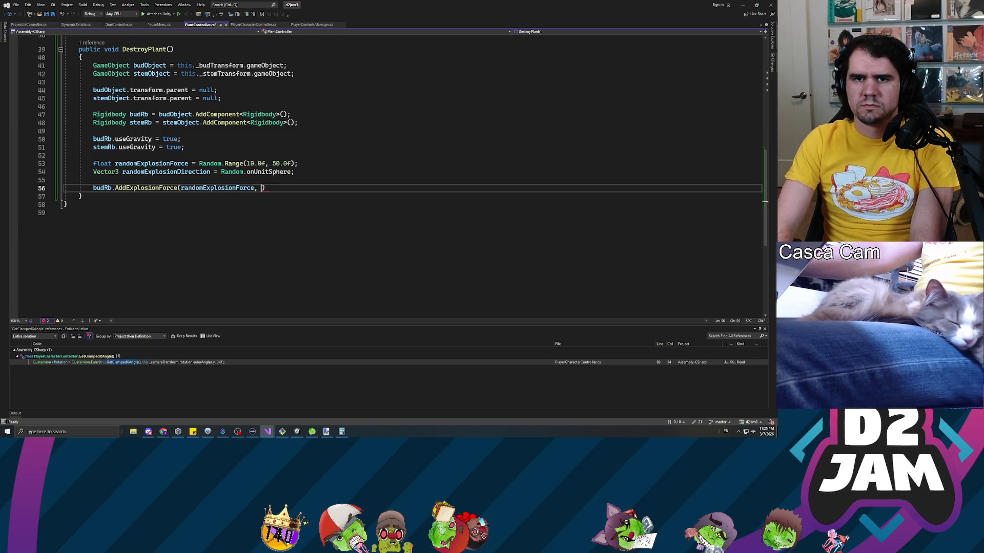
{"action": "type", "text": "budRb"}
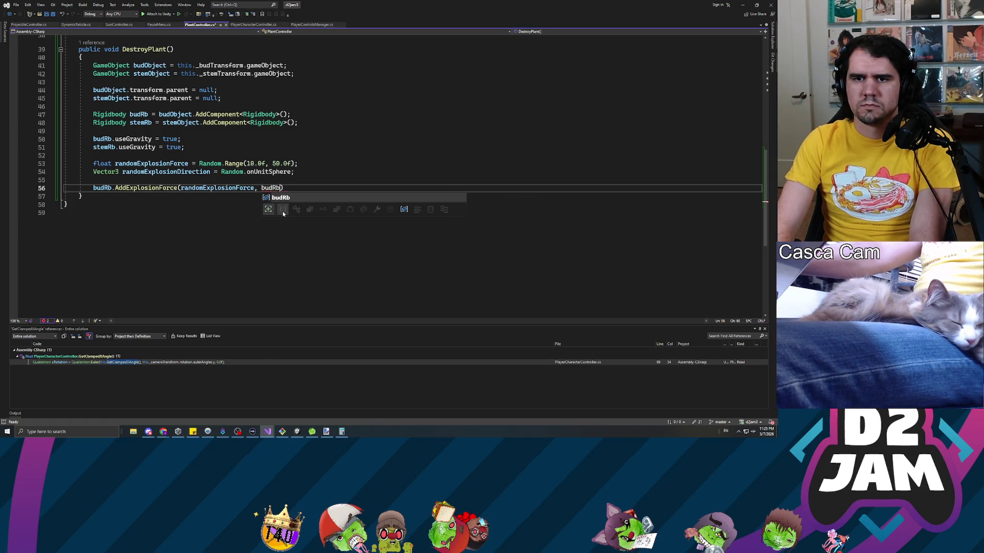
{"action": "type", "text": ".position"}
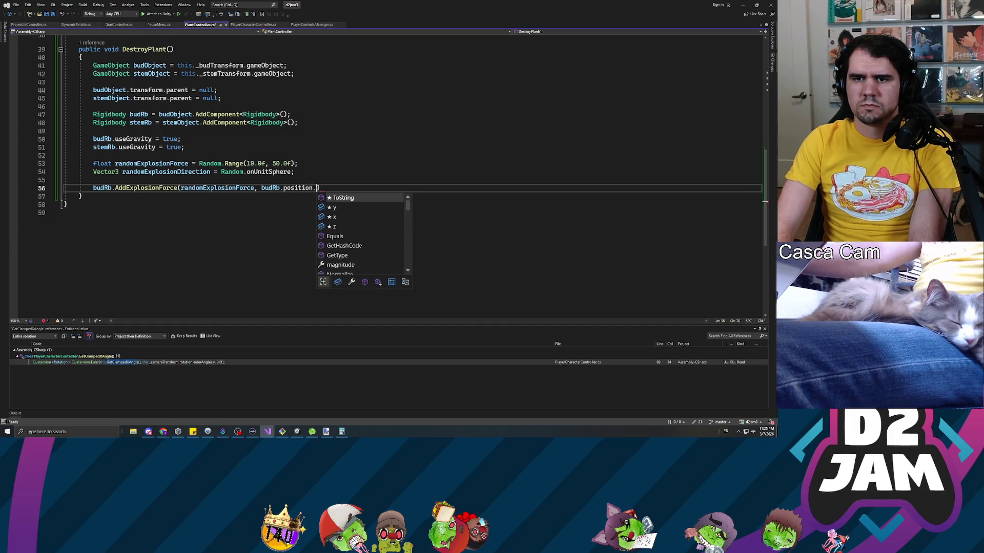
{"action": "type", "text": ","}
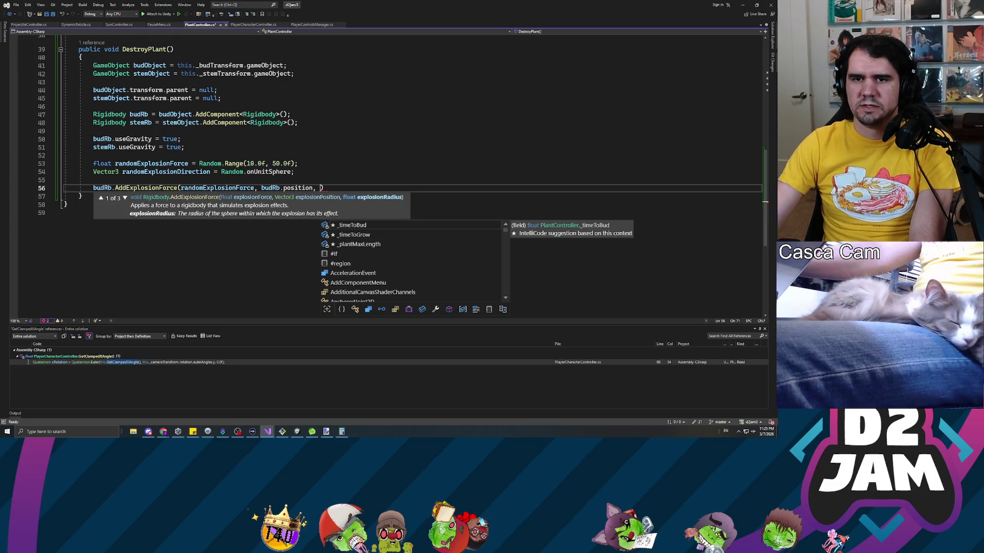
{"action": "key", "text": "Escape"}
{"action": "left_click_drag", "start_coordinate": [221, 172], "coordinate": [295, 171]}
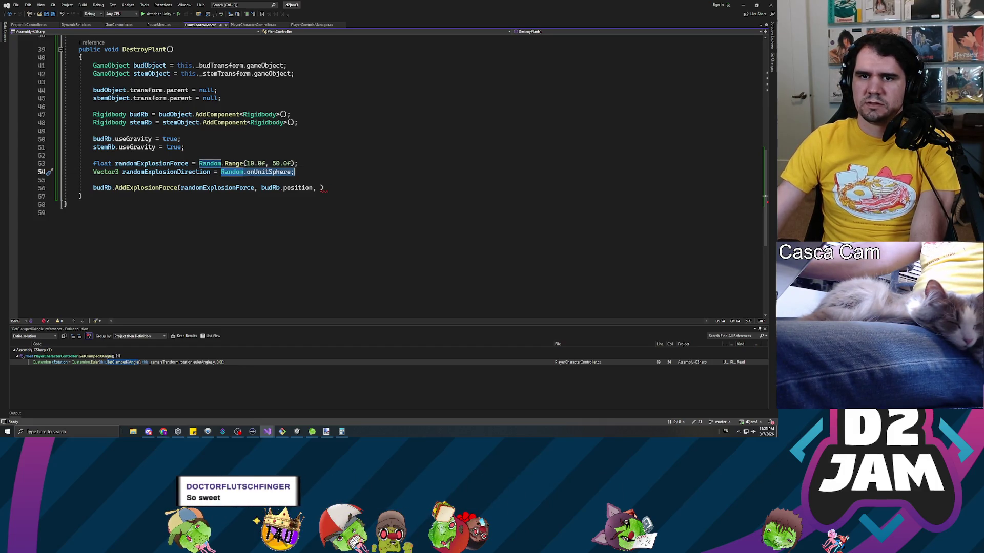
- Replace Random.onUnitSphere on line 54 with a pasted Random.Range(10.0f, 50.0f), clearing the 10.0f
{"action": "key", "text": "BackSpace"}
{"action": "left_click", "coordinate": [214, 163]}
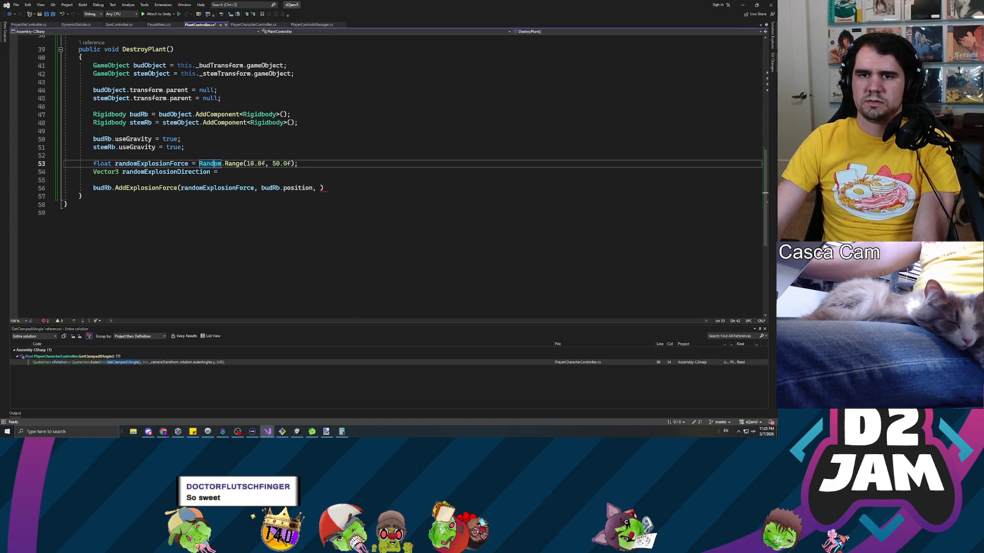
{"action": "left_click", "coordinate": [221, 172]}
{"action": "type", "text": "Random.Range(10.0f, 50.0f);"}
{"action": "left_click", "coordinate": [288, 171]}
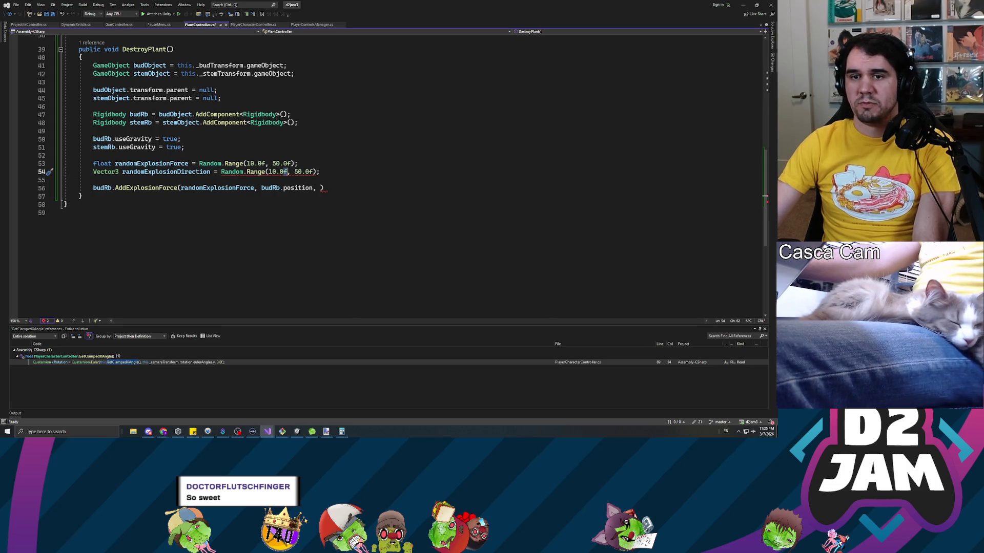
{"action": "key", "text": "BackSpace"}
{"action": "key", "text": "BackSpace"}
{"action": "key", "text": "BackSpace"}
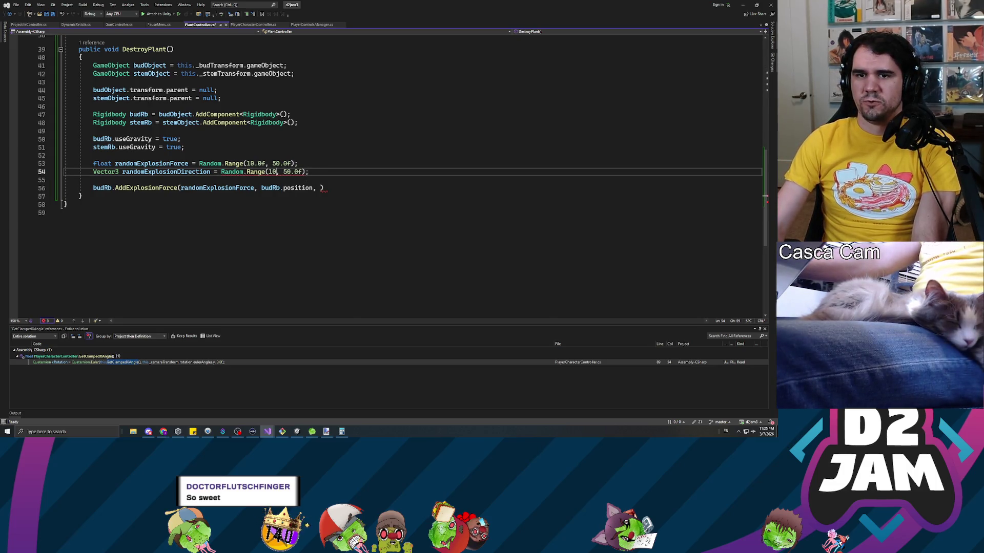
{"action": "key", "text": "BackSpace"}
{"action": "key", "text": "BackSpace"}
{"action": "key", "text": "alt+Tab"}
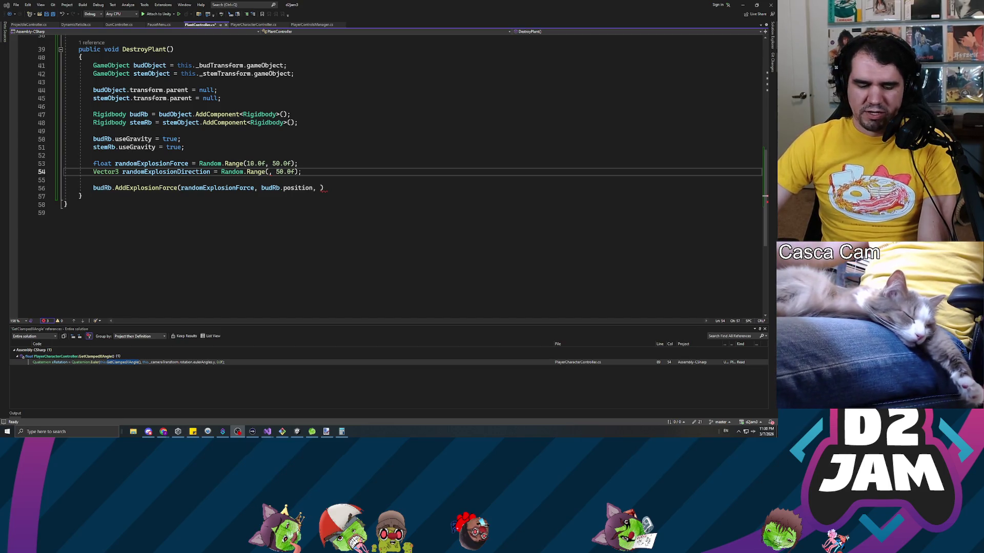
{"action": "left_click", "coordinate": [269, 172]}
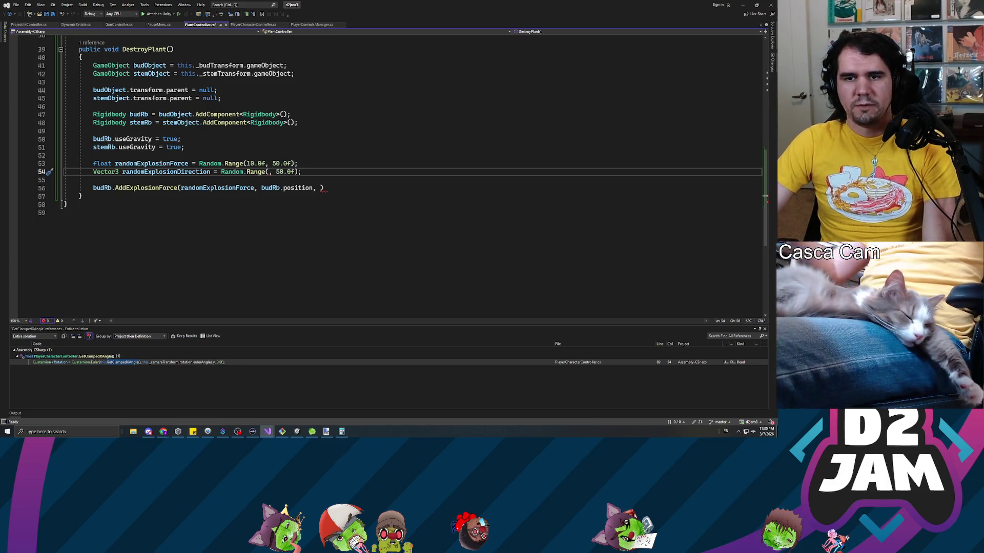
- Change line 54's range to Random.Range(1.0f, 5.0f)
{"action": "key", "text": "Left"}
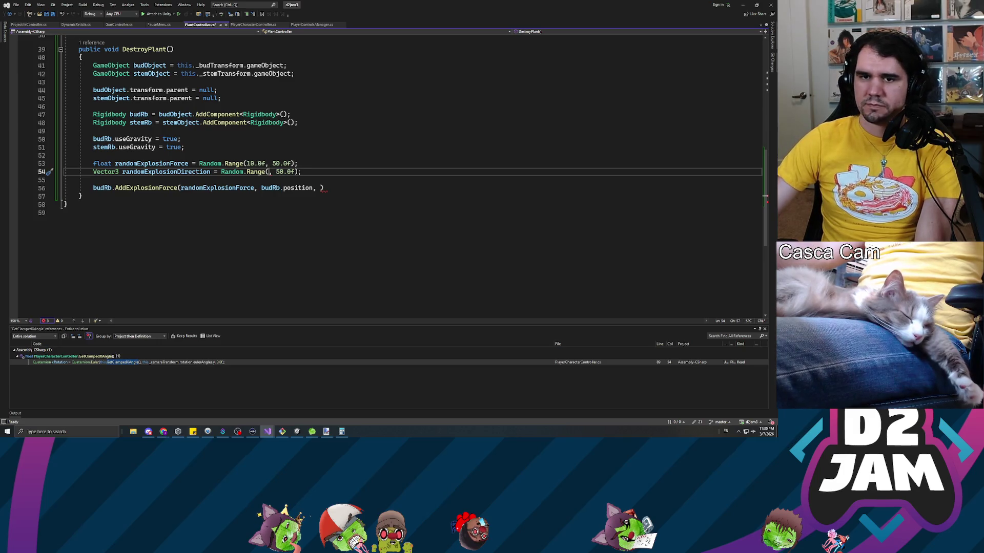
{"action": "type", "text": "1.0f"}
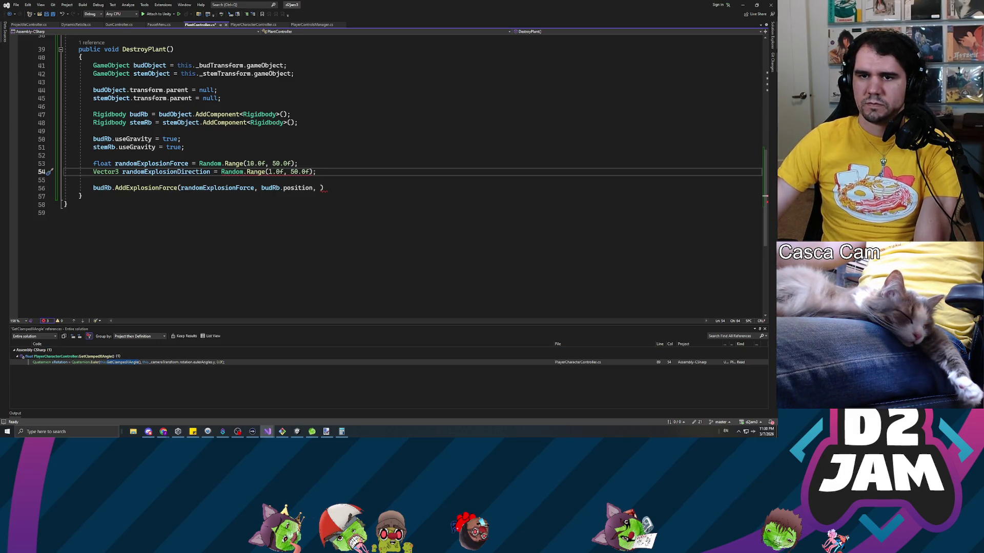
{"action": "key", "text": "BackSpace"}
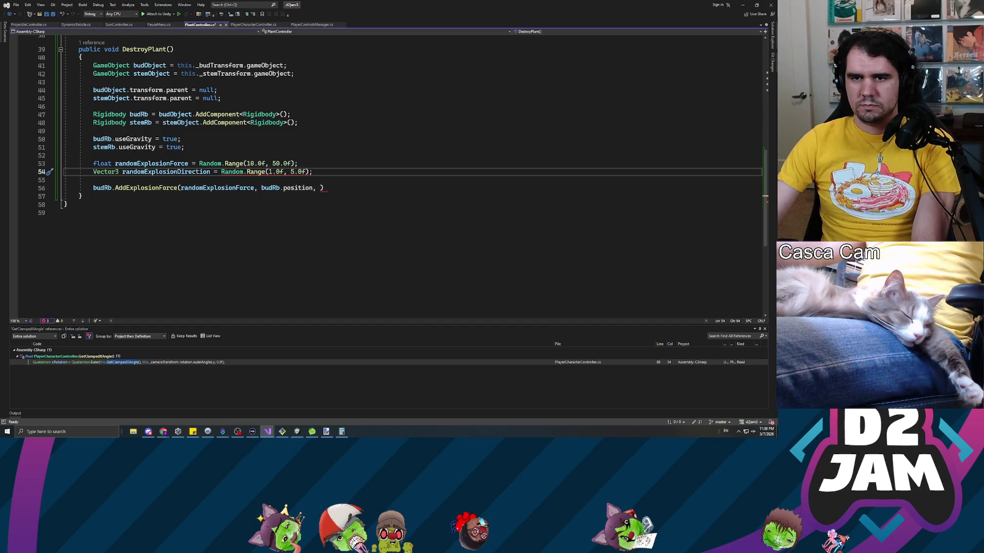
{"action": "left_click", "coordinate": [320, 188]}
- Redeclare line 54 as float randomExplosionRadius and save
{"action": "left_click", "coordinate": [106, 172]}
{"action": "double_click", "coordinate": [106, 172]}
{"action": "type", "text": "float"}
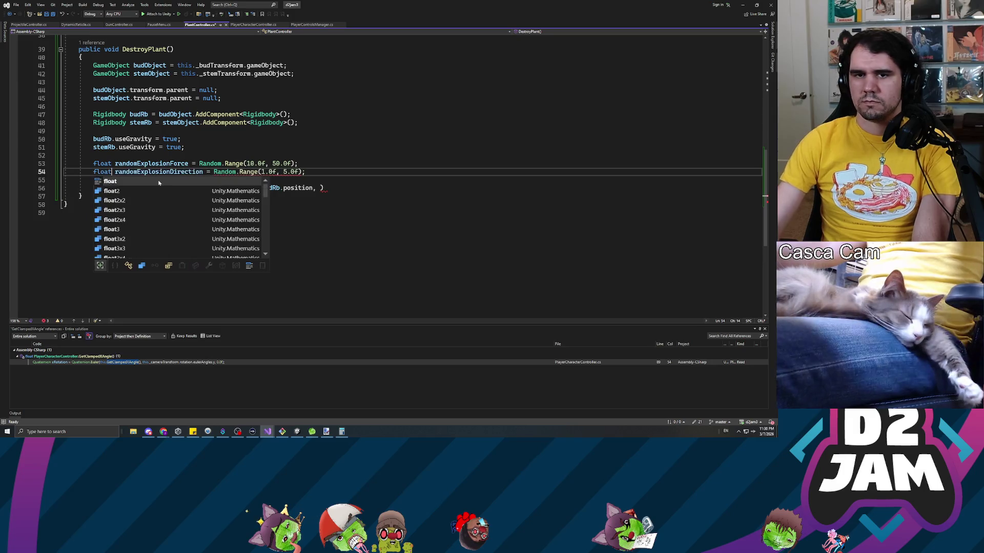
{"action": "key", "text": "ctrl+s"}
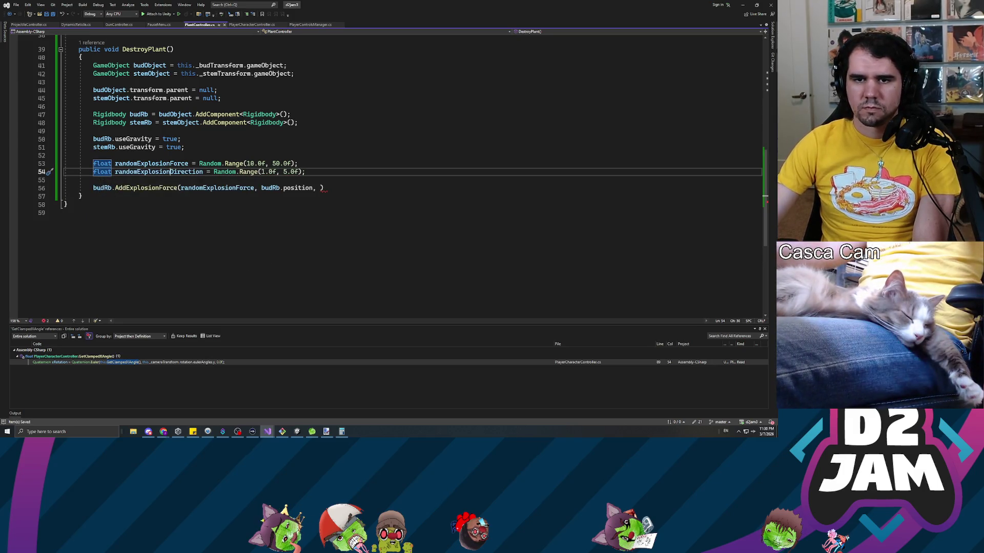
{"action": "double_click", "coordinate": [179, 172]}
{"action": "type", "text": "randomExplosionForce"}
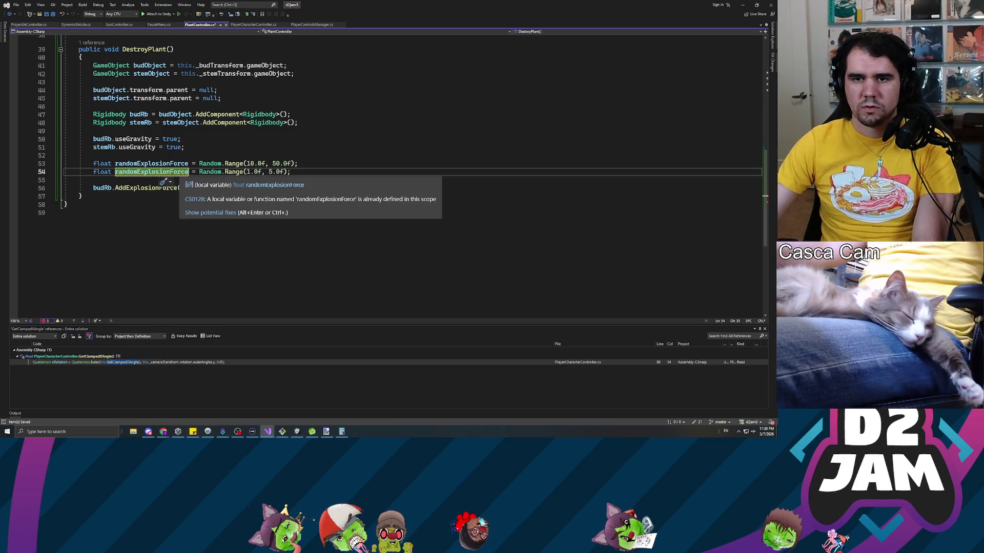
{"action": "key", "text": "BackSpace"}
{"action": "key", "text": "BackSpace"}
{"action": "key", "text": "BackSpace"}
{"action": "type", "text": "Radius"}
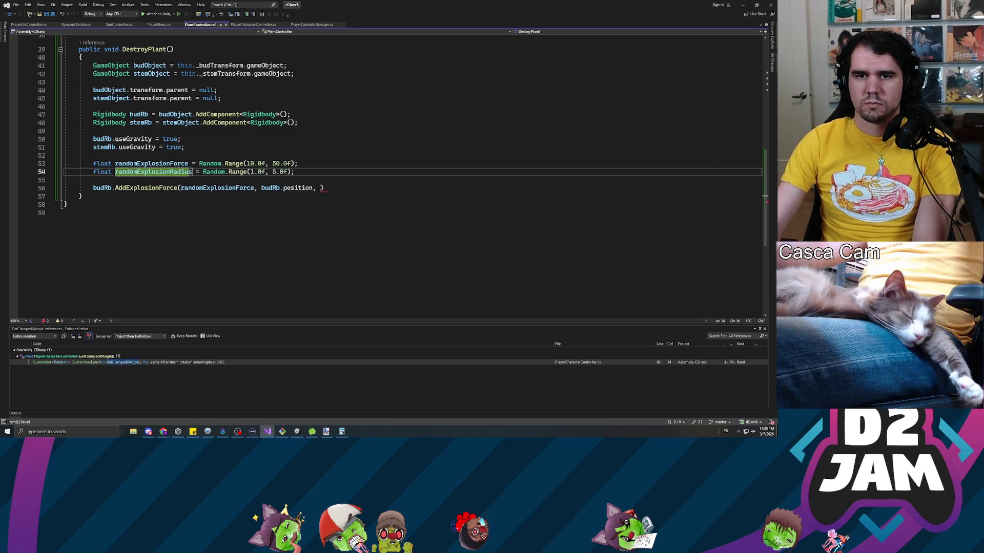
{"action": "key", "text": "ctrl+s"}
- Pass randomExplosionRadius as the bud explosion's last argument and close the statement
{"action": "left_click", "coordinate": [320, 188]}
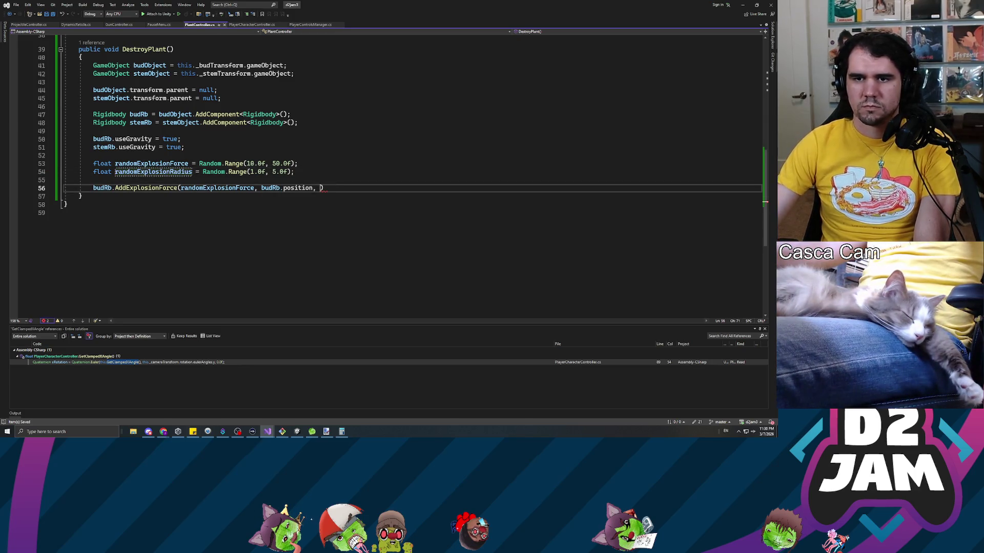
{"action": "type", "text": "randomEx"}
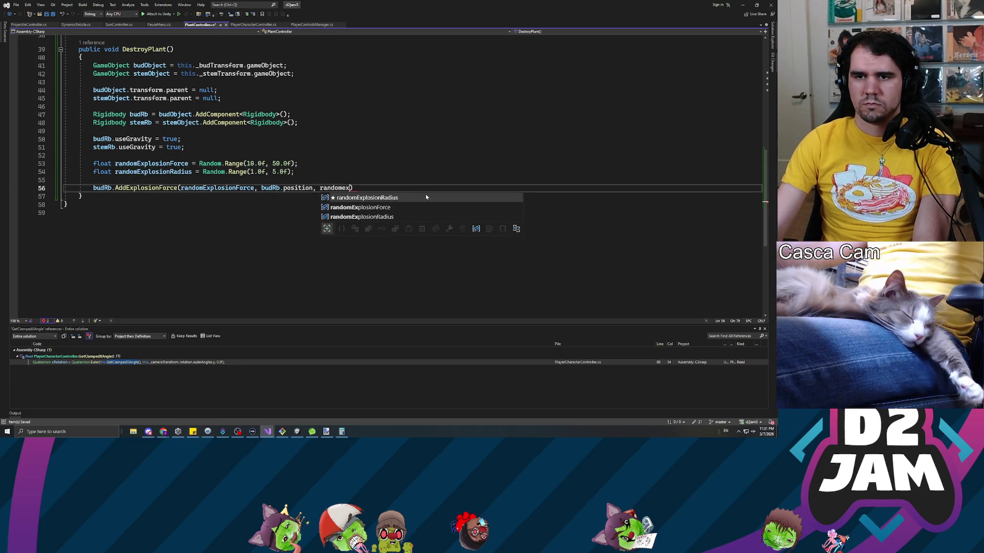
{"action": "key", "text": "Tab"}
{"action": "key", "text": "End"}
{"action": "type", "text": ";"}
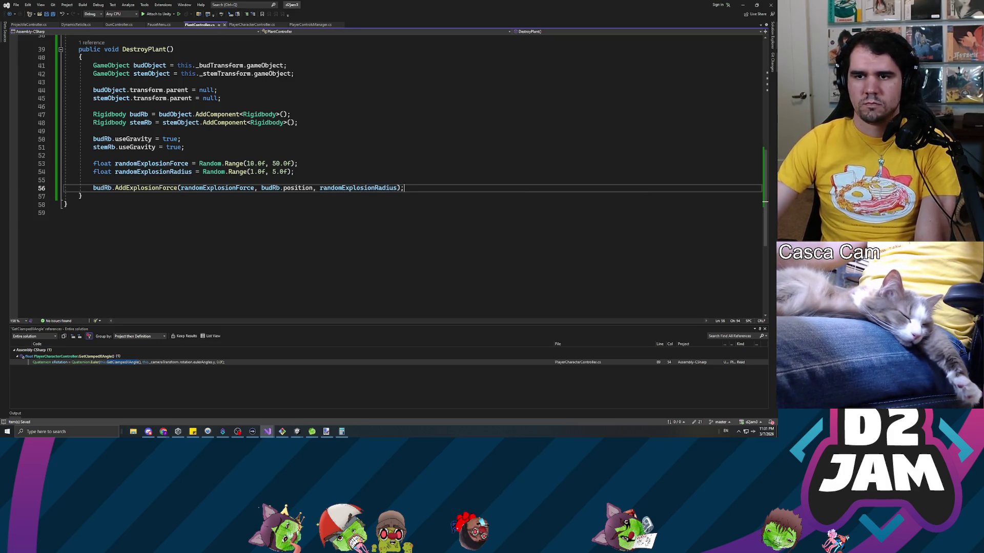
- Duplicate the bud's force call and paste copies of the force and radius declarations below it
{"action": "key", "text": "Return"}
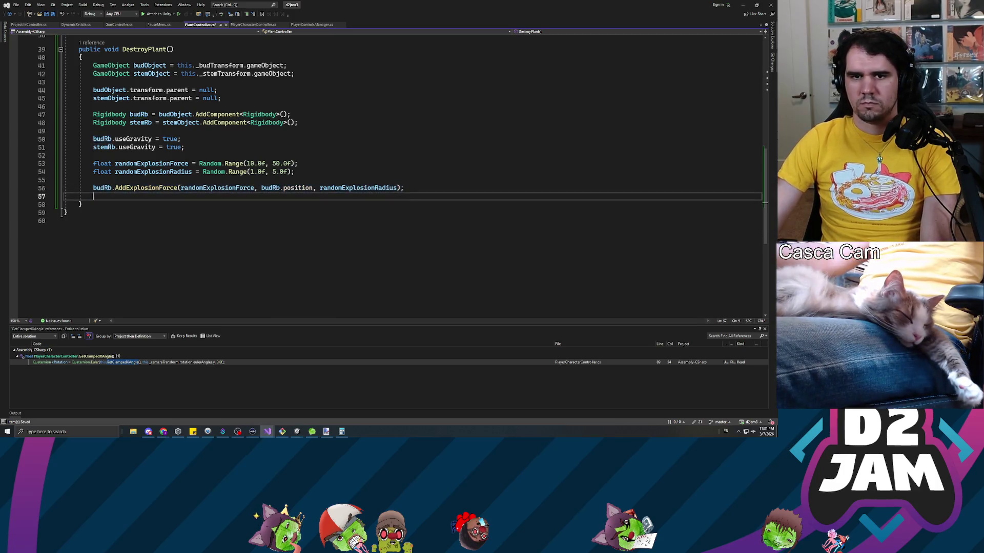
{"action": "type", "text": "budRb.AddExplosionForce(randomExplosionForce, budRb.position, randomExplosionRadius);"}
{"action": "key", "text": "Up"}
{"action": "key", "text": "Up"}
{"action": "key", "text": "Up"}
{"action": "key", "text": "shift+Up"}
{"action": "key", "text": "shift+Home"}
{"action": "key", "text": "ctrl+c"}
{"action": "key", "text": "Down"}
{"action": "key", "text": "Down"}
{"action": "key", "text": "Down"}
{"action": "key", "text": "End"}
{"action": "key", "text": "Return"}
{"action": "key", "text": "Return"}
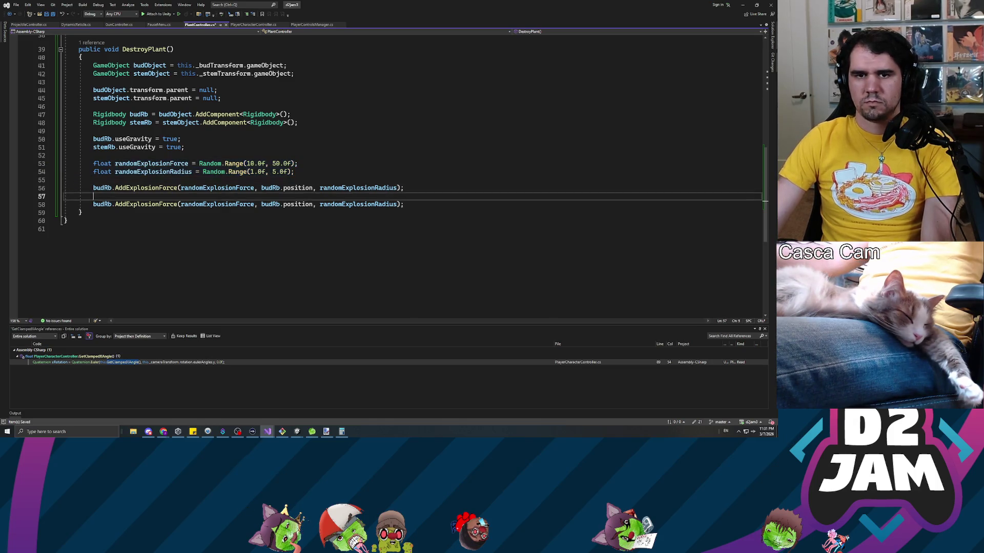
{"action": "key", "text": "ctrl+v"}
- Remove 'float' from the pasted lines so they reassign force and radius
{"action": "key", "text": "Up"}
{"action": "key", "text": "Up"}
{"action": "key", "text": "ctrl+Right"}
{"action": "key", "text": "ctrl+BackSpace"}
{"action": "key", "text": "Down"}
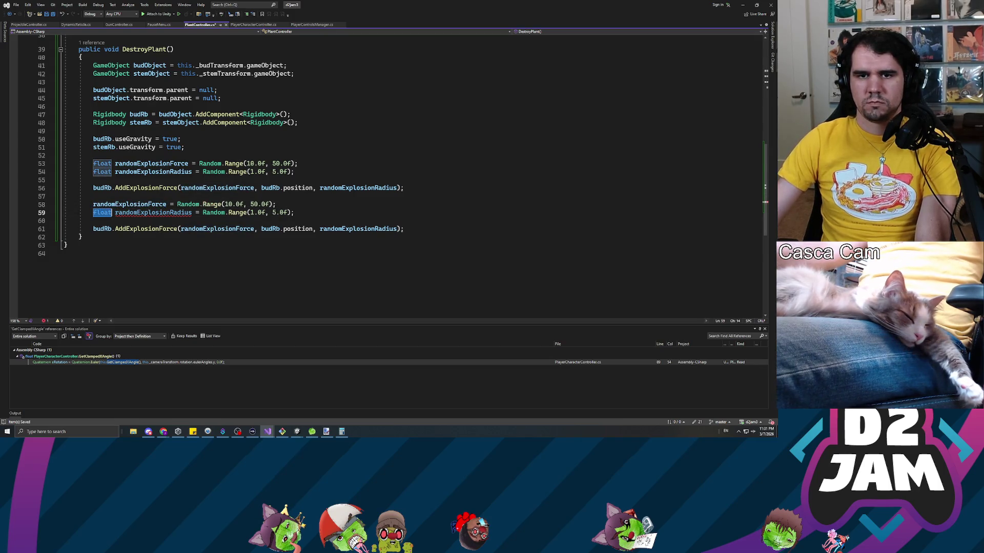
{"action": "key", "text": "ctrl+BackSpace"}
- Retarget the duplicated explosion call to stemRb, using stemRb.position
{"action": "key", "text": "Down"}
{"action": "key", "text": "Down"}
{"action": "key", "text": "ctrl+Right"}
{"action": "key", "text": "ctrl+BackSpace"}
{"action": "type", "text": "stemRb"}
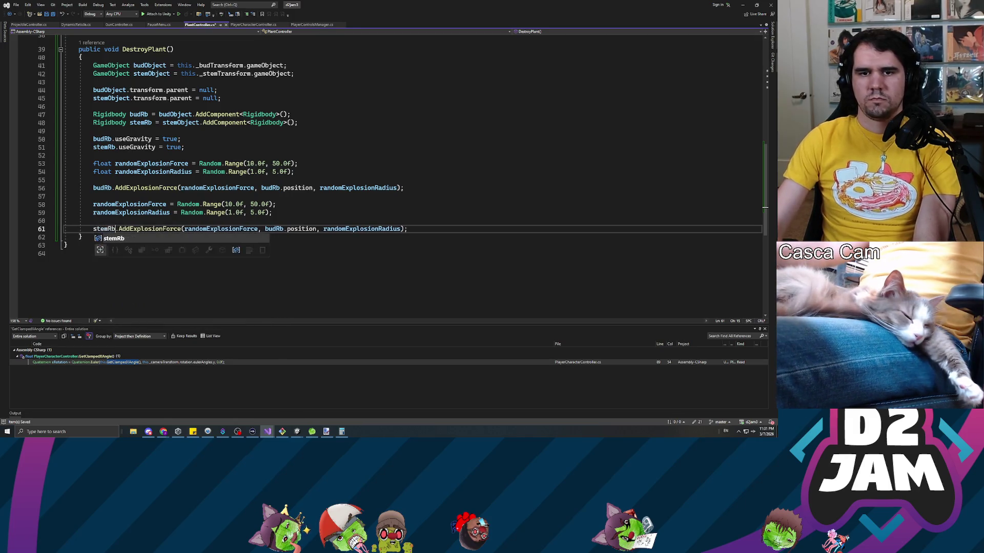
{"action": "left_click", "coordinate": [284, 229]}
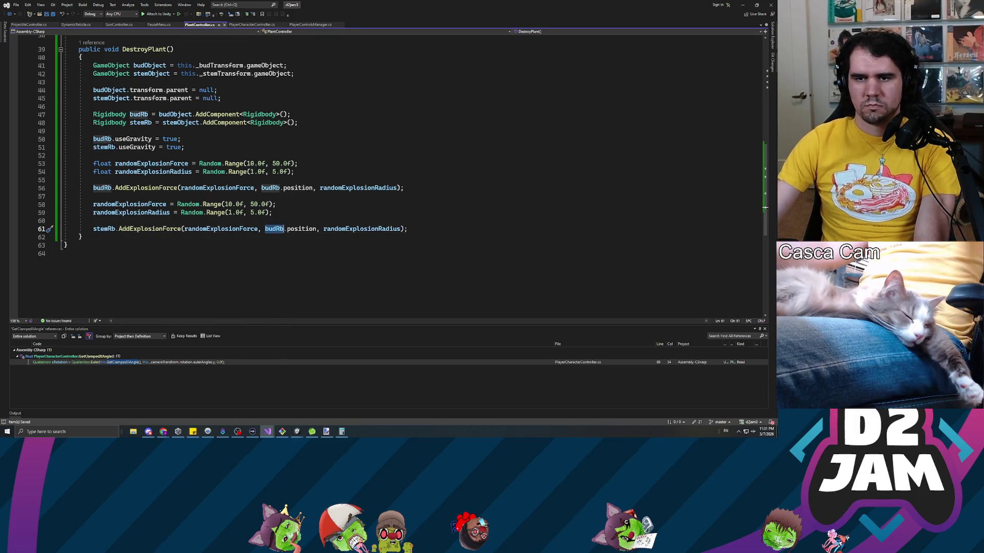
{"action": "key", "text": "ctrl+BackSpace"}
{"action": "type", "text": "stemRb"}
{"action": "key", "text": "Escape"}
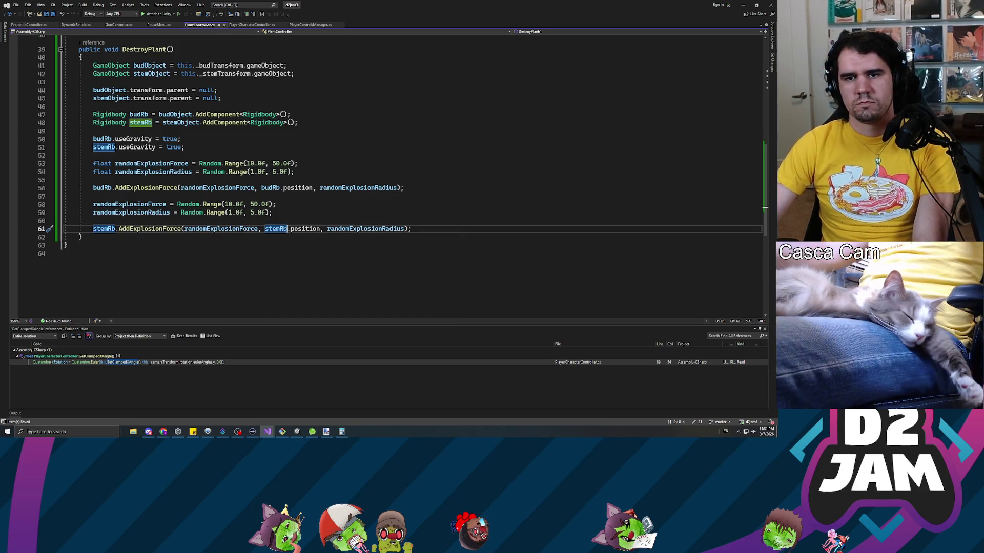
{"action": "left_click", "coordinate": [412, 229]}
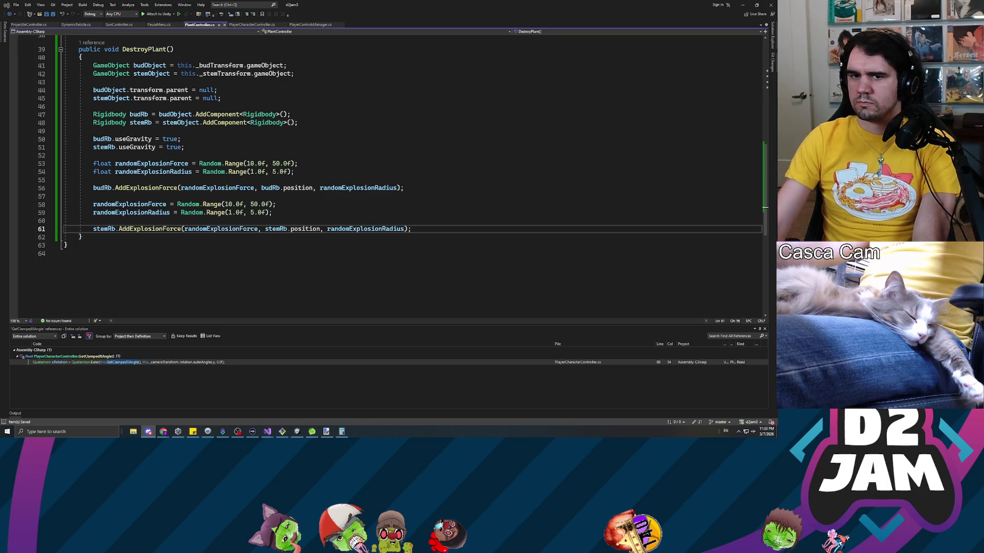
- Add StartCoroutine(this.DestroyAfterDelay()); below the stem explosion call and save
{"action": "left_click", "coordinate": [93, 196]}
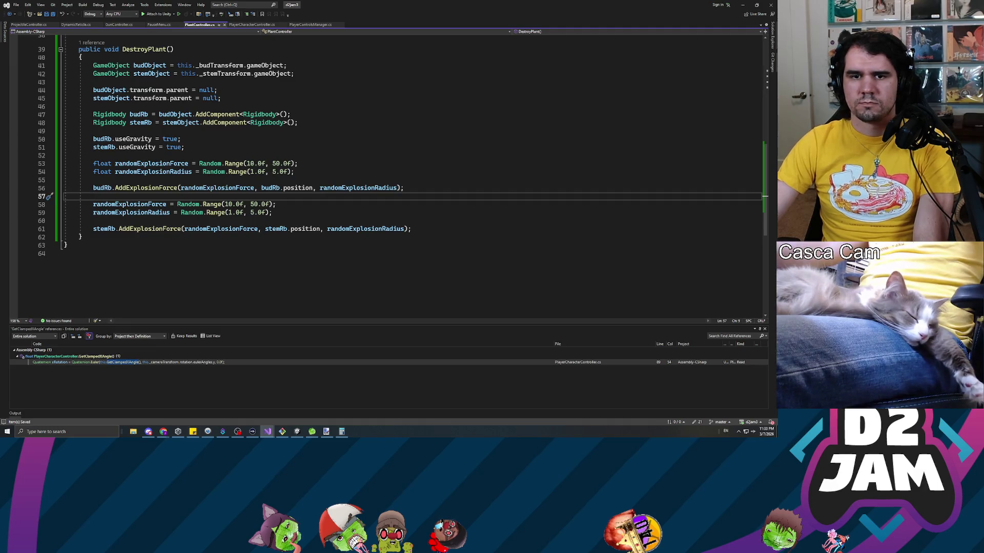
{"action": "scroll", "coordinate": [93, 196], "scroll_direction": "up", "scroll_amount": 5}
{"action": "scroll", "coordinate": [384, 174], "scroll_direction": "down", "scroll_amount": 6}
{"action": "scroll", "coordinate": [385, 174], "scroll_direction": "up", "scroll_amount": 4}
{"action": "scroll", "coordinate": [385, 175], "scroll_direction": "down", "scroll_amount": 3}
{"action": "left_click", "coordinate": [411, 229]}
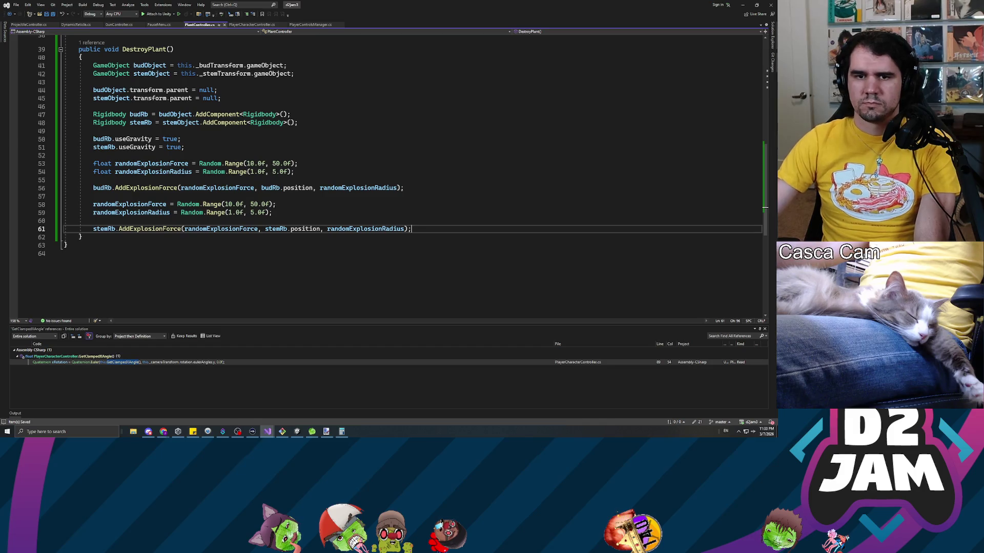
{"action": "key", "text": "Return"}
{"action": "key", "text": "Return"}
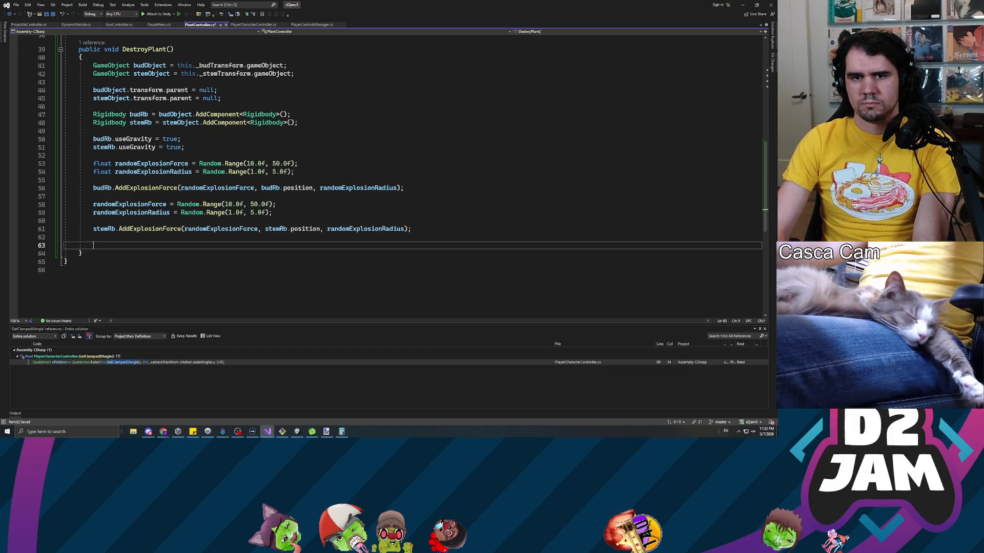
{"action": "type", "text": "Start"}
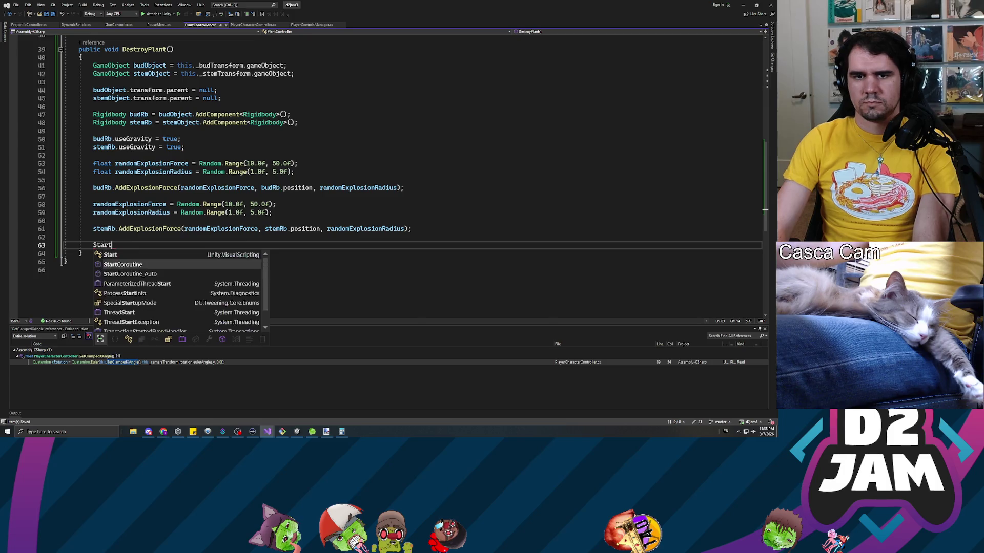
{"action": "type", "text": "Coroutine("}
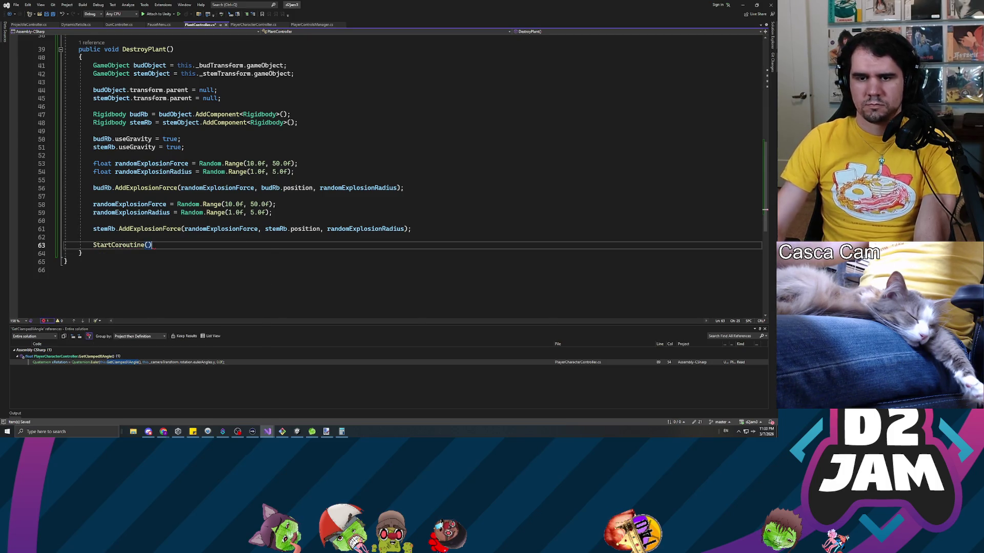
{"action": "type", "text": "D"}
{"action": "key", "text": "BackSpace"}
{"action": "type", "text": "this.DestroyAf"}
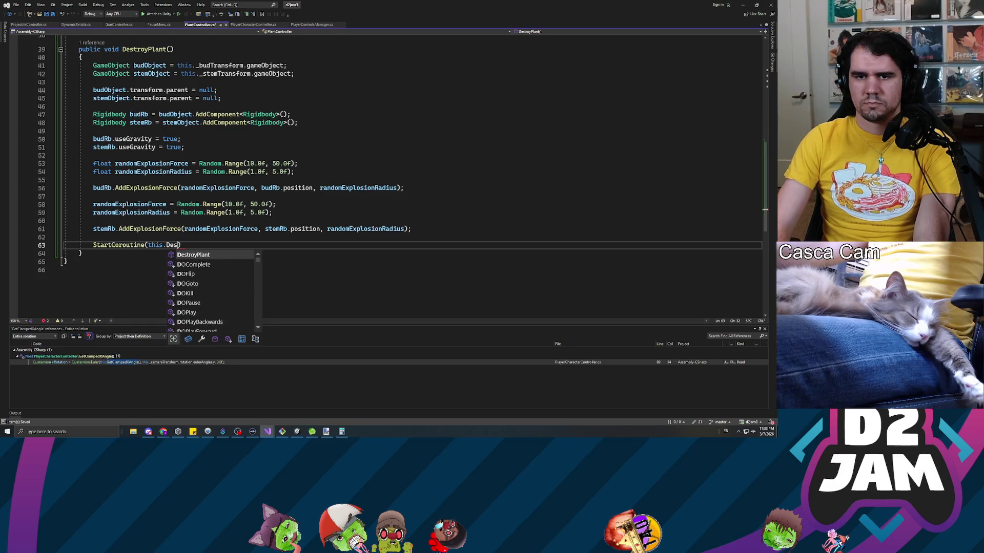
{"action": "type", "text": "terDelay())"}
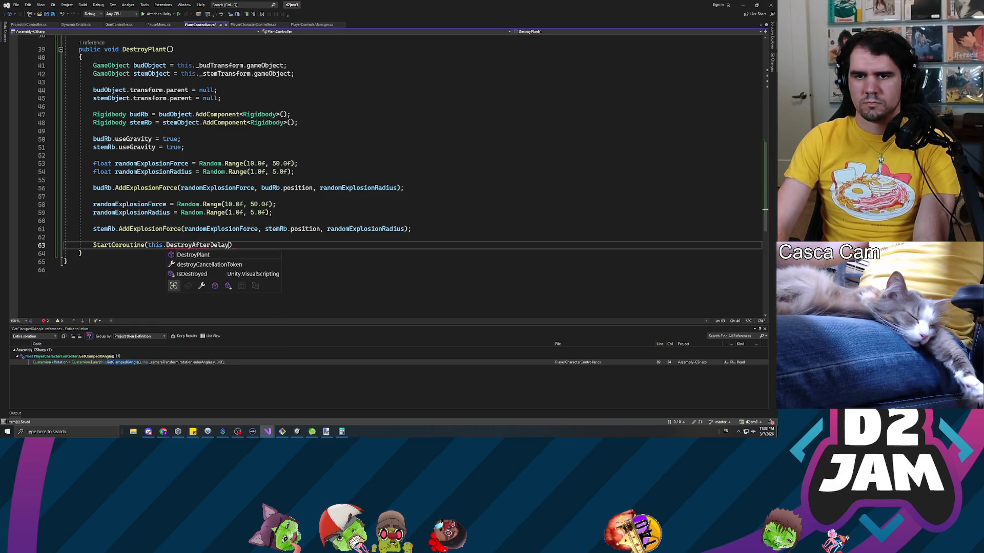
{"action": "type", "text": ";"}
{"action": "key", "text": "ctrl+s"}
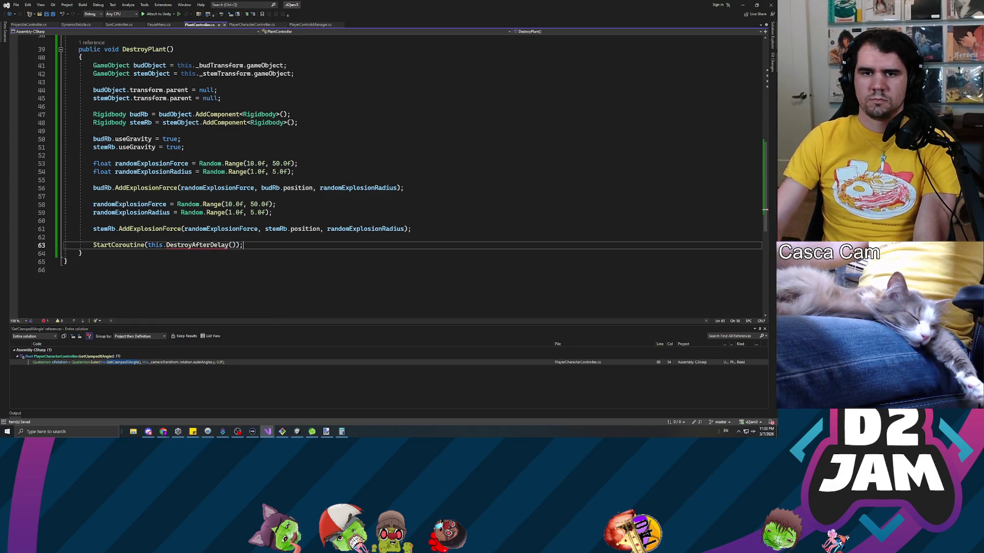
- Pass budObject and stemObject into DestroyAfterDelay and add blank lines after DestroyPlant
{"action": "scroll", "coordinate": [385, 174], "scroll_direction": "up", "scroll_amount": 13}
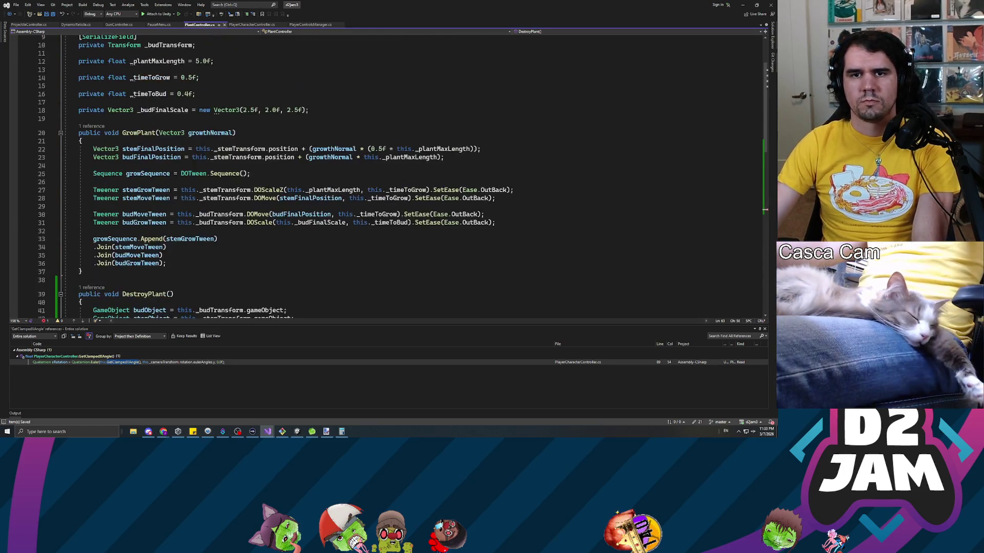
{"action": "scroll", "coordinate": [384, 174], "scroll_direction": "down", "scroll_amount": 11}
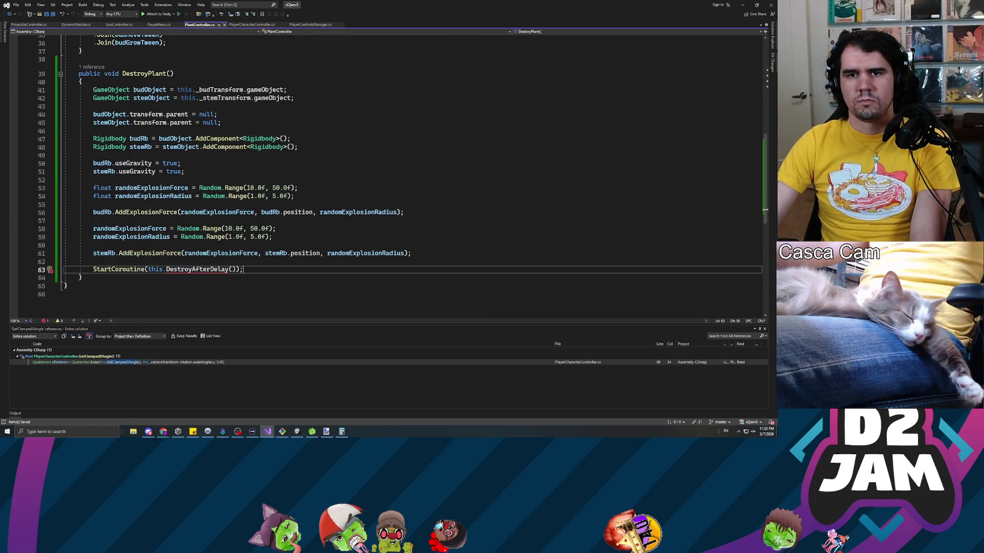
{"action": "left_click", "coordinate": [94, 261]}
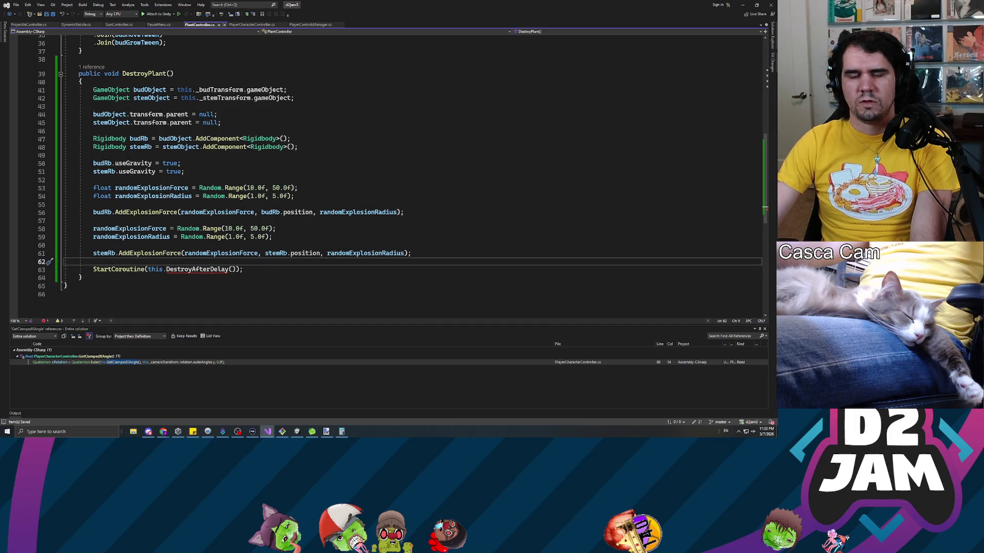
{"action": "left_click", "coordinate": [149, 106]}
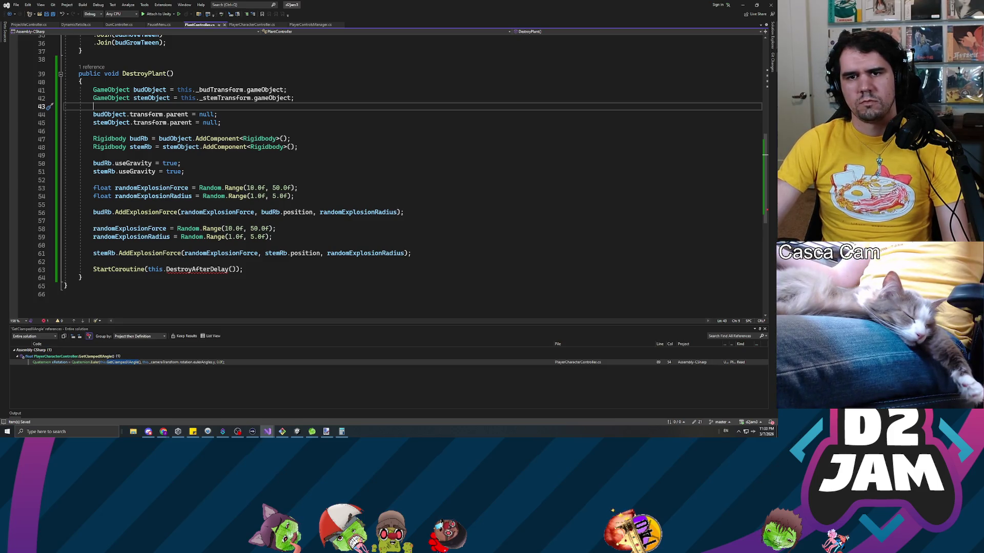
{"action": "left_click", "coordinate": [231, 269]}
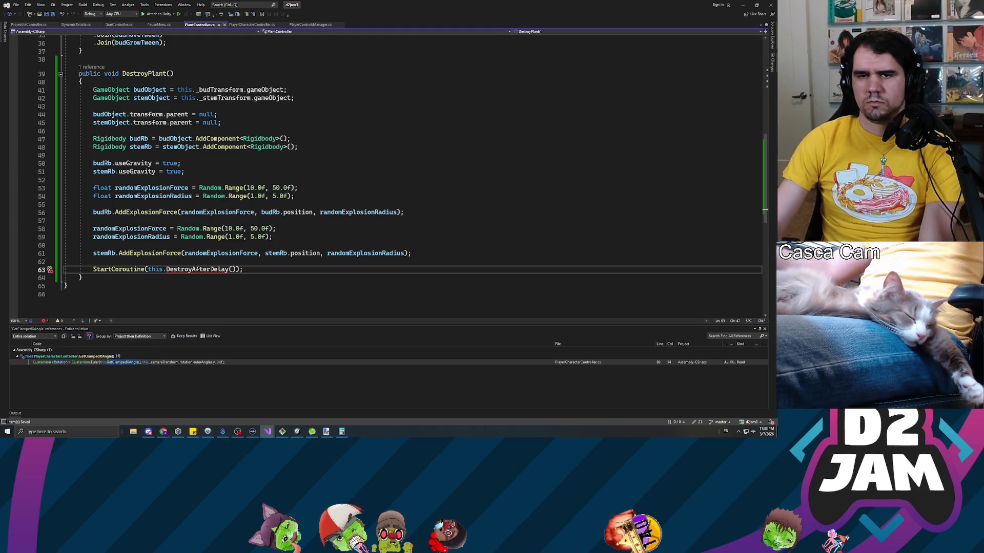
{"action": "type", "text": "budObject, stemObject"}
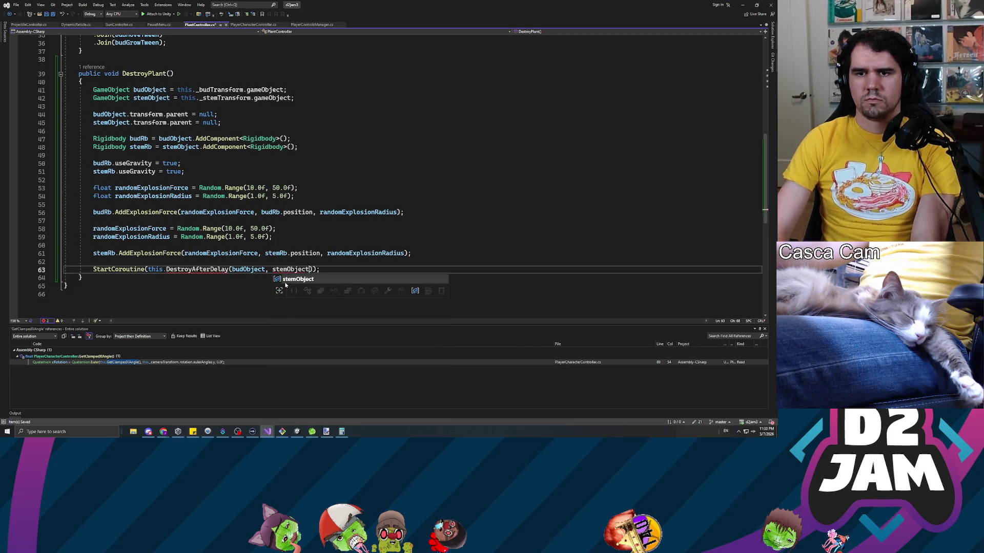
{"action": "key", "text": "Tab"}
{"action": "key", "text": "Down"}
{"action": "key", "text": "Return"}
{"action": "key", "text": "Return"}
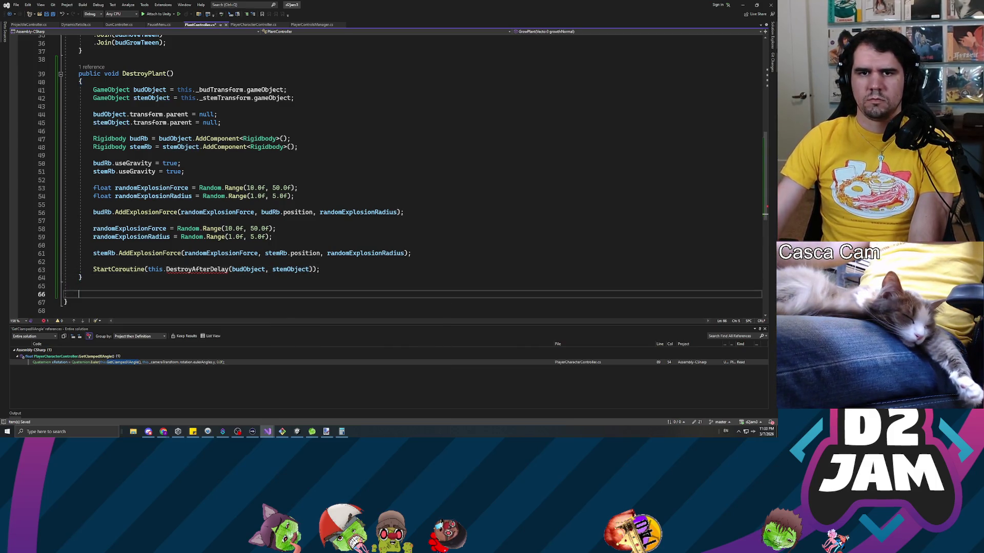
- Write the DestroyAfterDelay(GameObject budObject, GameObject stemObject) coroutine, starting with yield return new WaitForSeconds(3.0f)
{"action": "type", "text": "private I"}
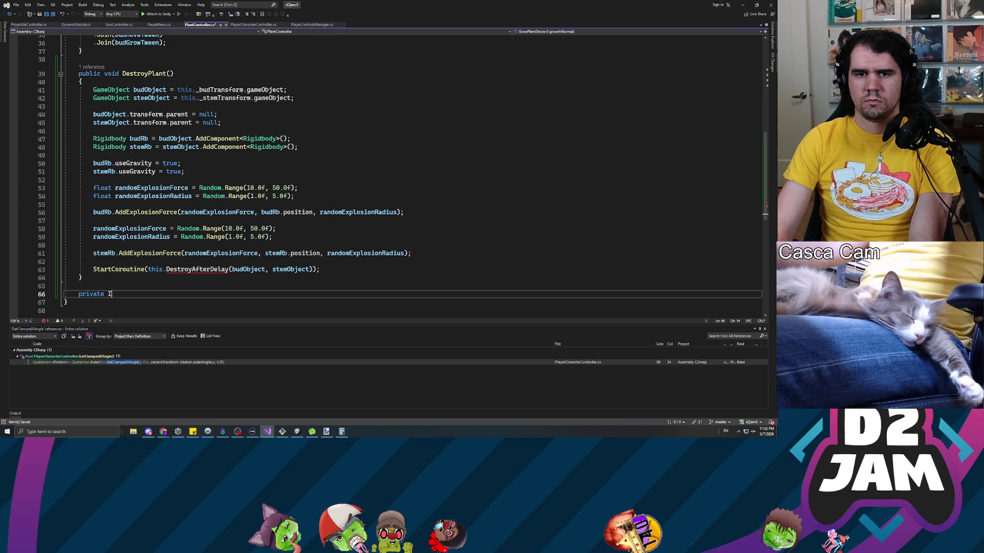
{"action": "type", "text": "Enumerator Destroy"}
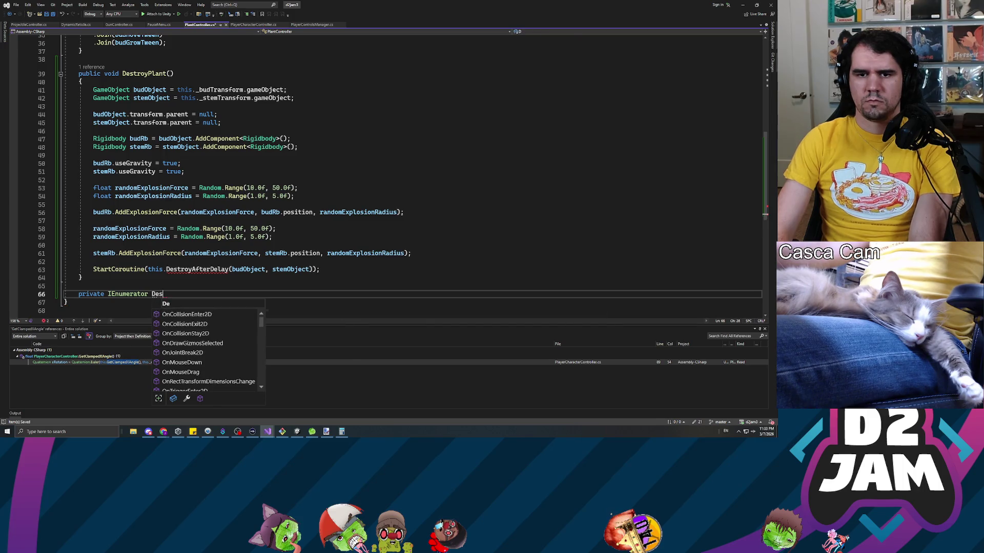
{"action": "type", "text": "AfterD"}
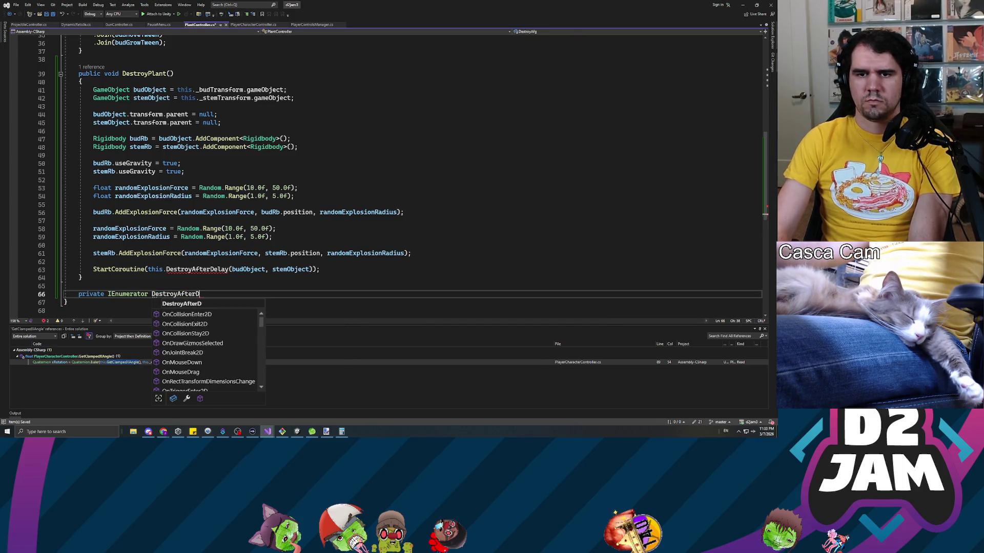
{"action": "type", "text": "elay(GameOb"}
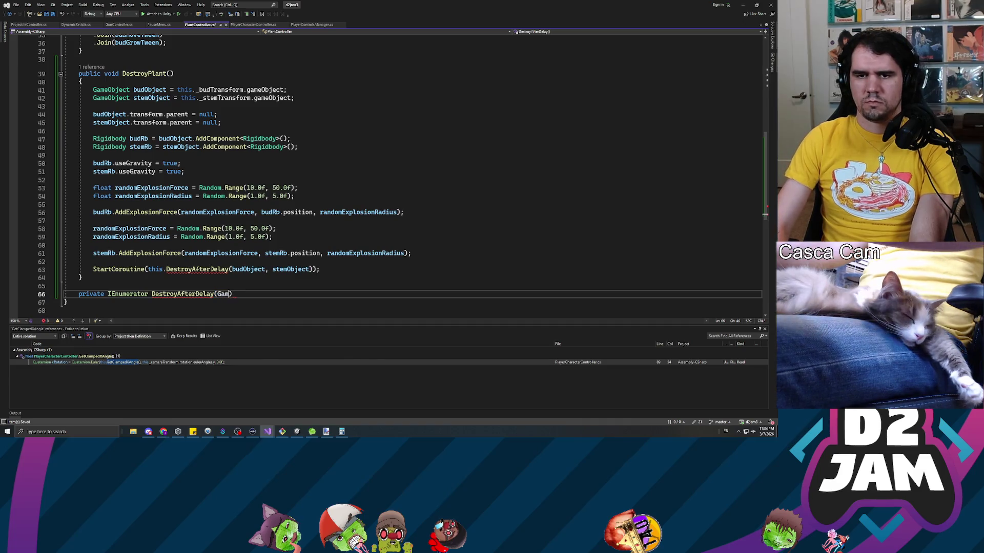
{"action": "type", "text": "ject budObject, GameObjec"}
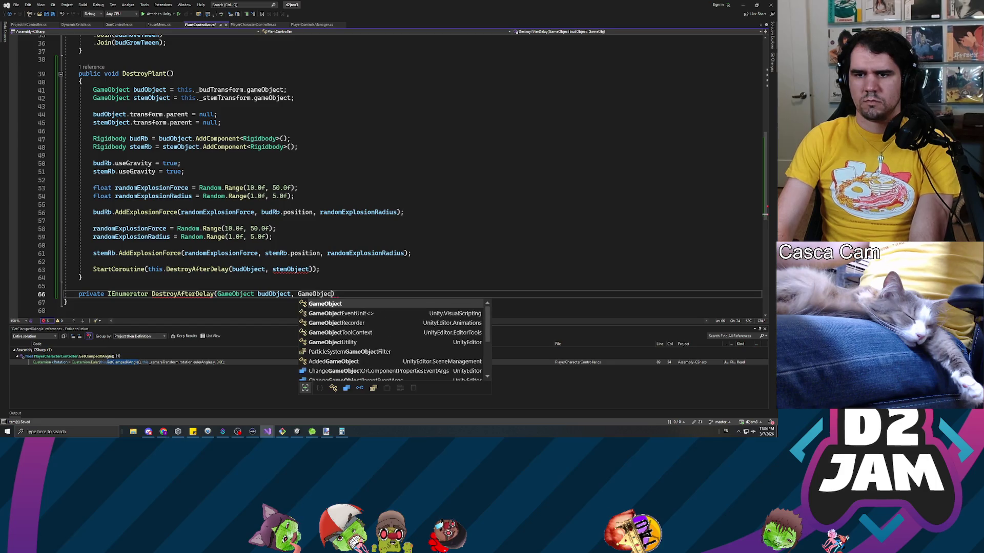
{"action": "type", "text": "stemObject"}
{"action": "key", "text": "End"}
{"action": "key", "text": "Return"}
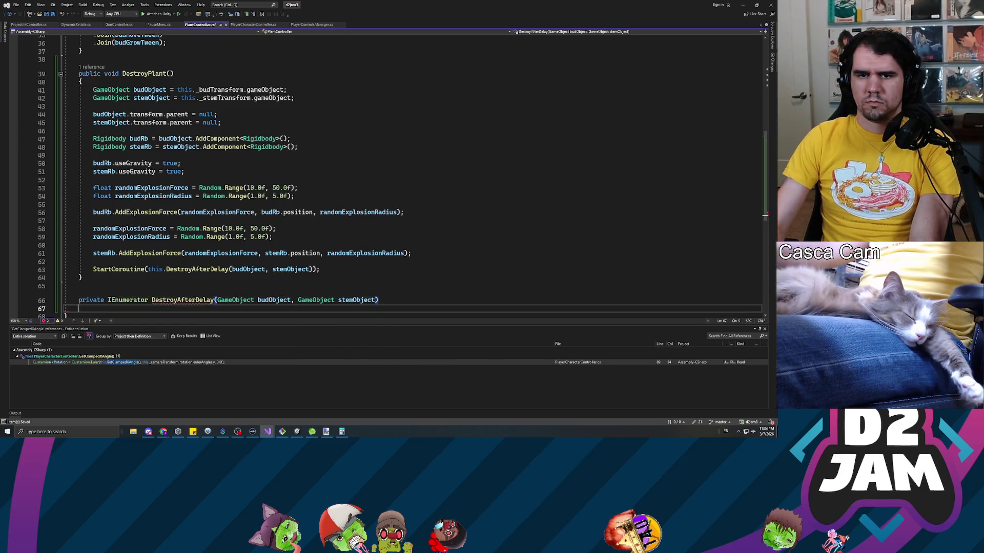
{"action": "type", "text": "{"}
{"action": "key", "text": "Return"}
{"action": "type", "text": "yield return new a"}
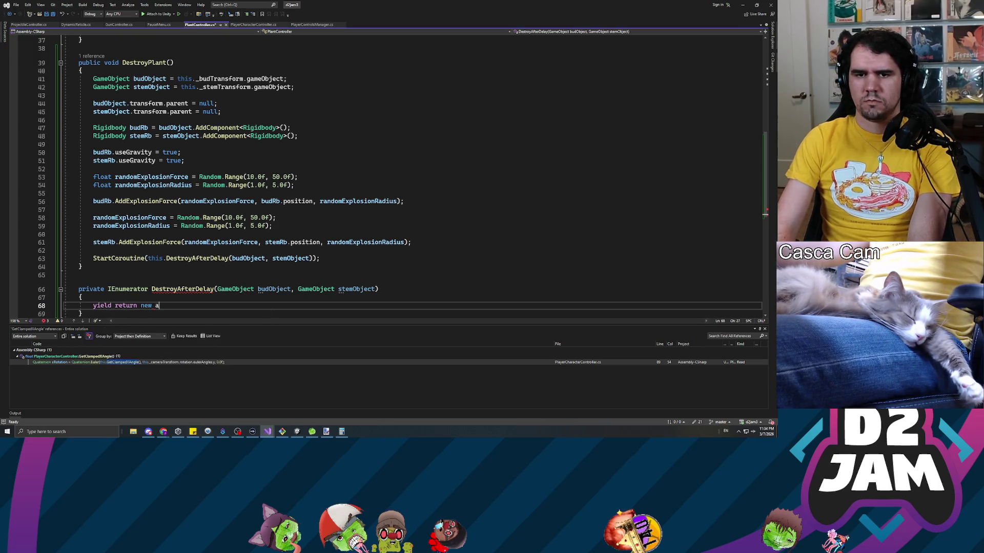
{"action": "key", "text": "BackSpace"}
{"action": "type", "text": "waitfor"}
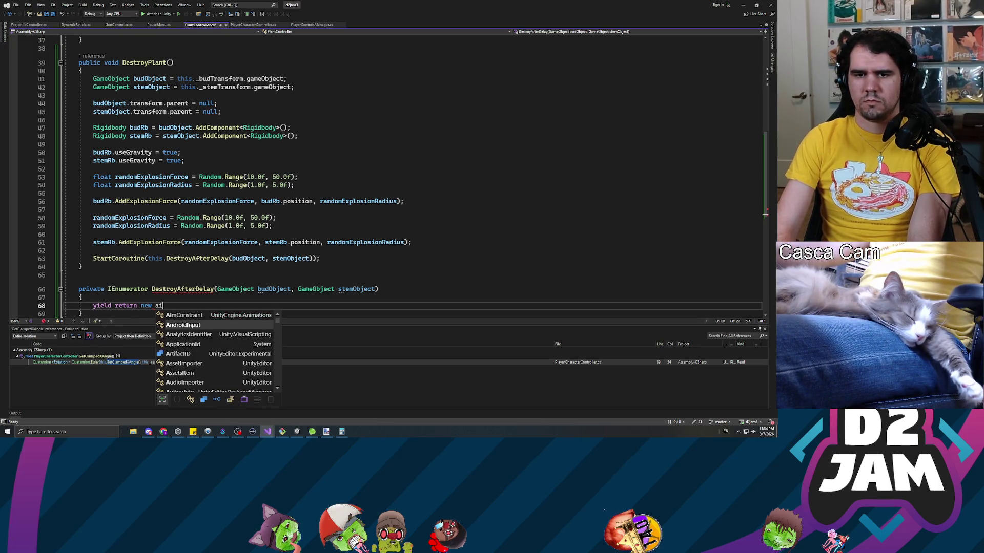
{"action": "type", "text": "Seconds()"}
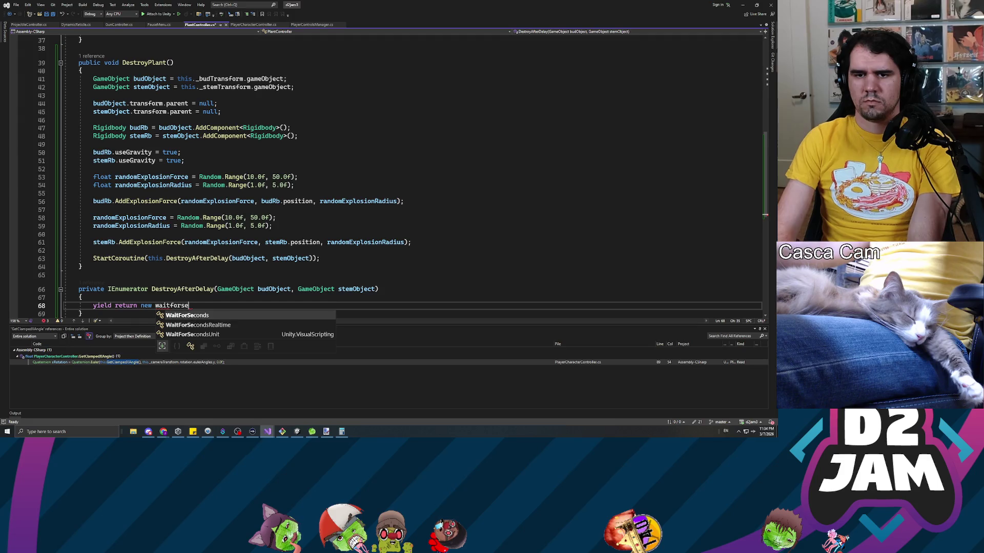
{"action": "key", "text": "Left"}
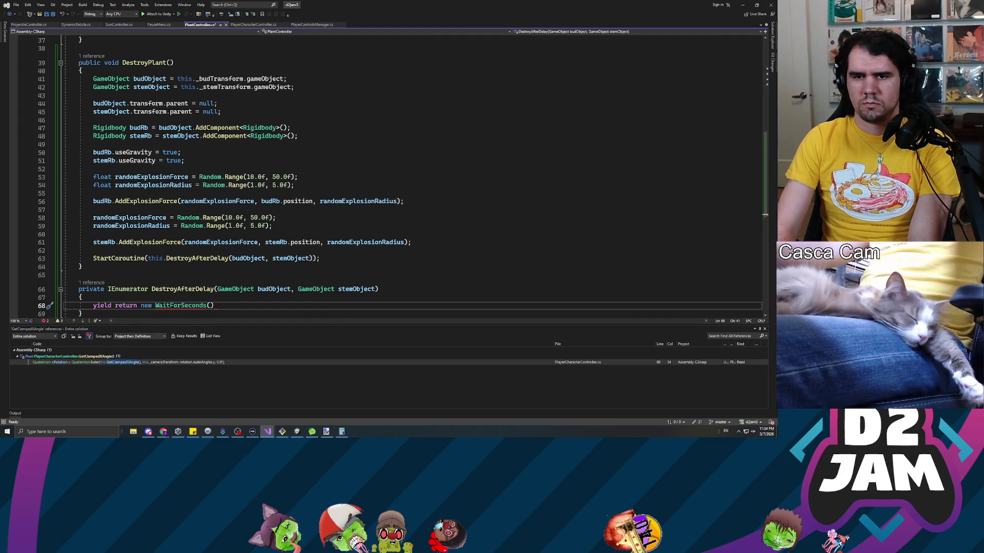
{"action": "type", "text": "3.0f"}
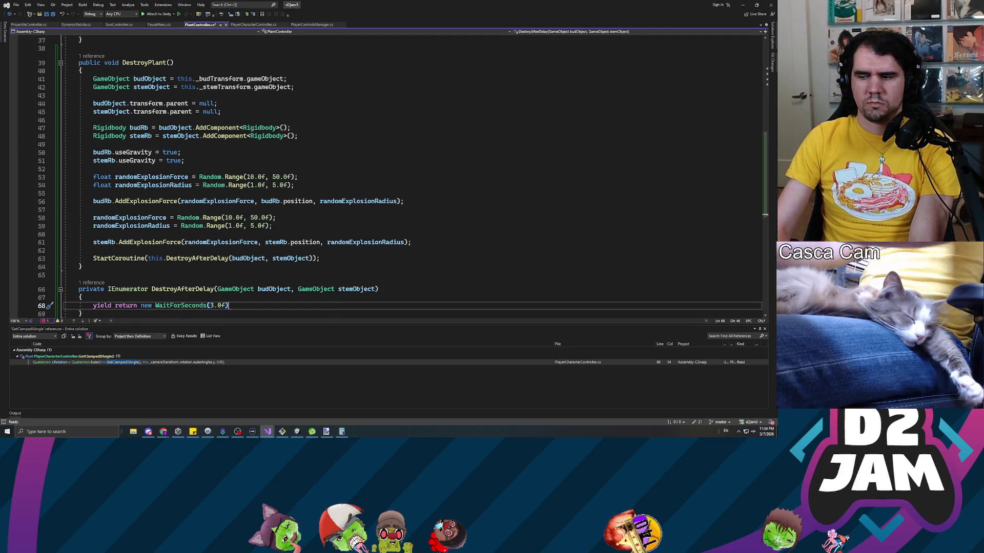
{"action": "key", "text": "End"}
{"action": "type", "text": ";"}
{"action": "key", "text": "Return"}
{"action": "key", "text": "Return"}
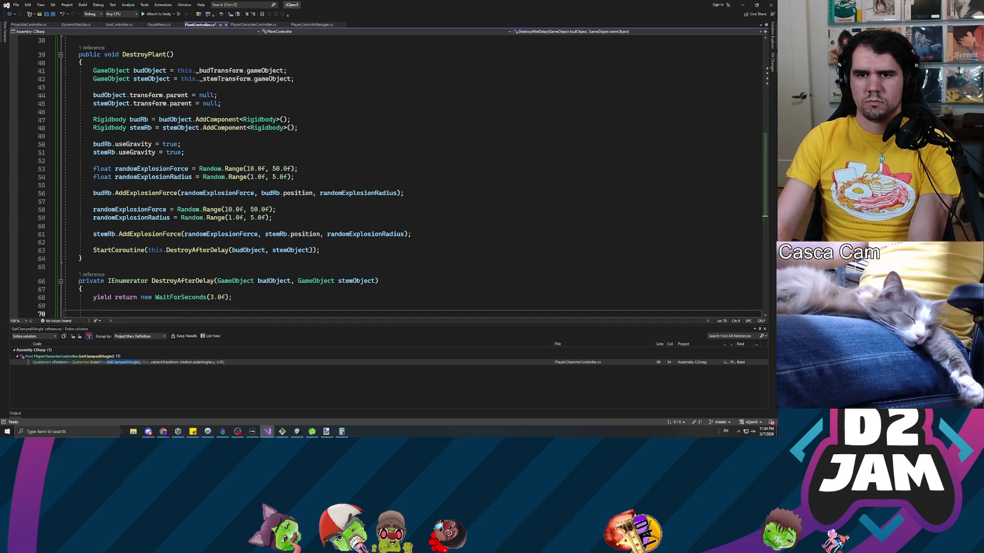
- Add Destroy calls for budObject, stemObject and this.gameObject, then save the script
{"action": "type", "text": "Destroy("}
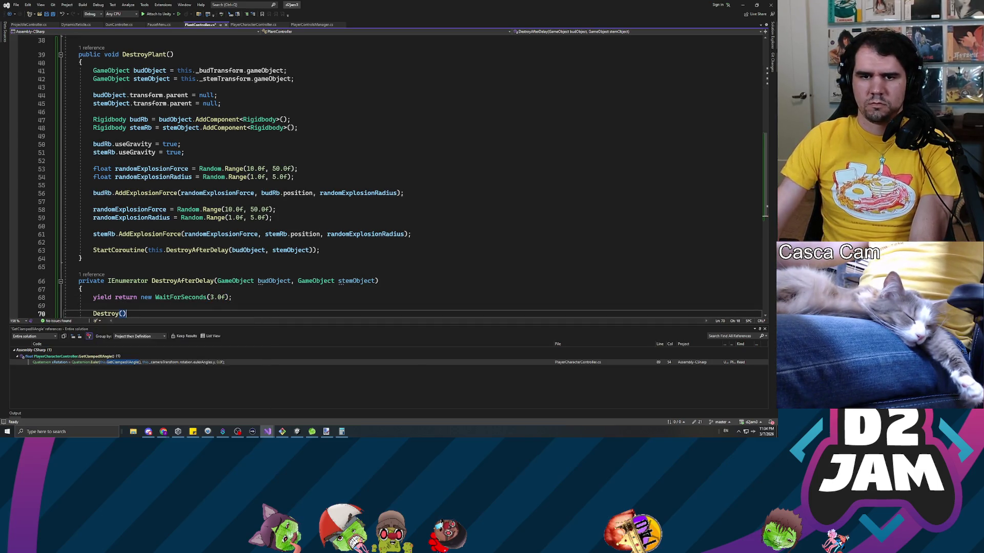
{"action": "type", "text": "budObject"}
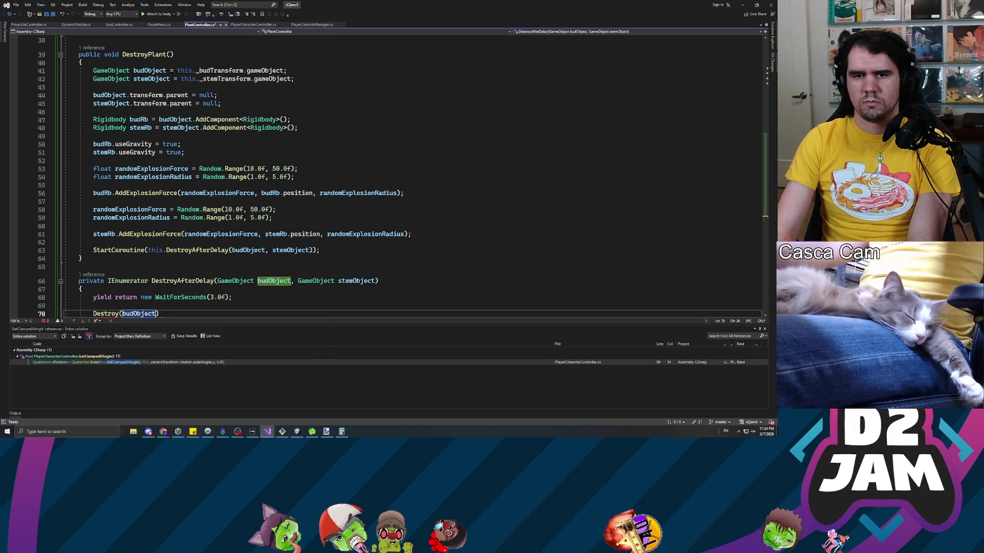
{"action": "key", "text": "End"}
{"action": "type", "text": ";"}
{"action": "key", "text": "Return"}
{"action": "type", "text": "des"}
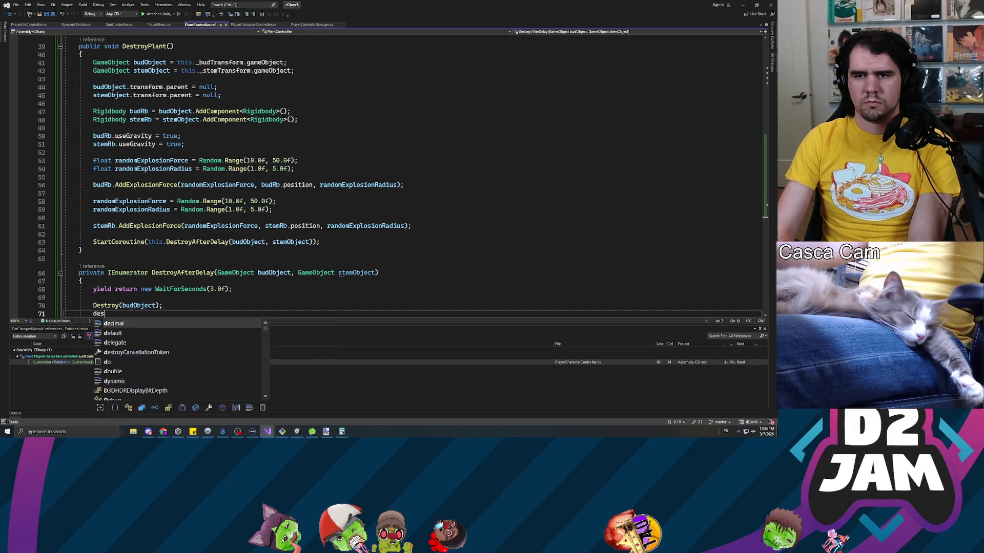
{"action": "type", "text": "Destroy(stemO"}
{"action": "key", "text": "Tab"}
{"action": "key", "text": "End"}
{"action": "type", "text": ";"}
{"action": "key", "text": "Return"}
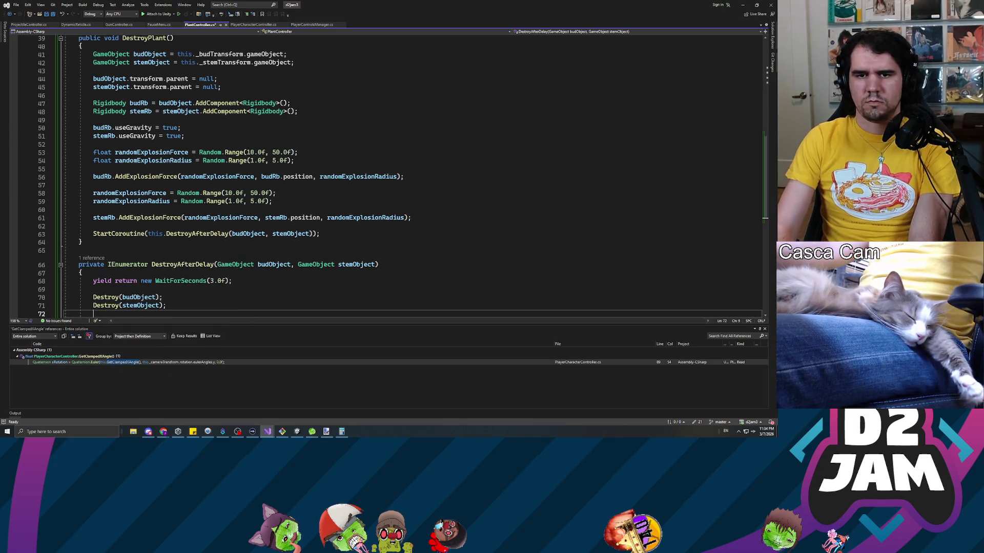
{"action": "type", "text": "estroy(thi"}
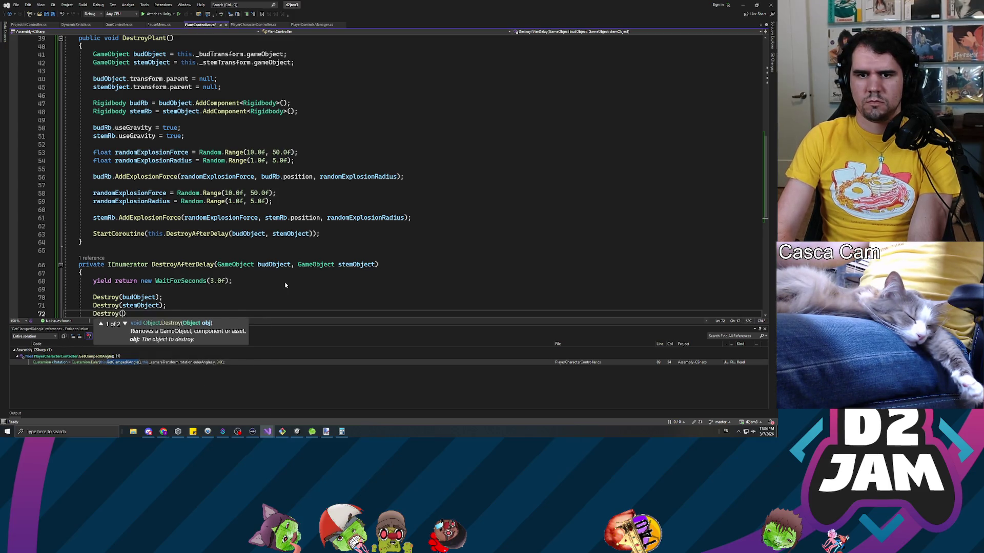
{"action": "type", "text": "s.gameObject);"}
{"action": "key", "text": "ctrl+s"}
- Switch to the GunController.cs script
{"action": "scroll", "coordinate": [384, 174], "scroll_direction": "down", "scroll_amount": 4}
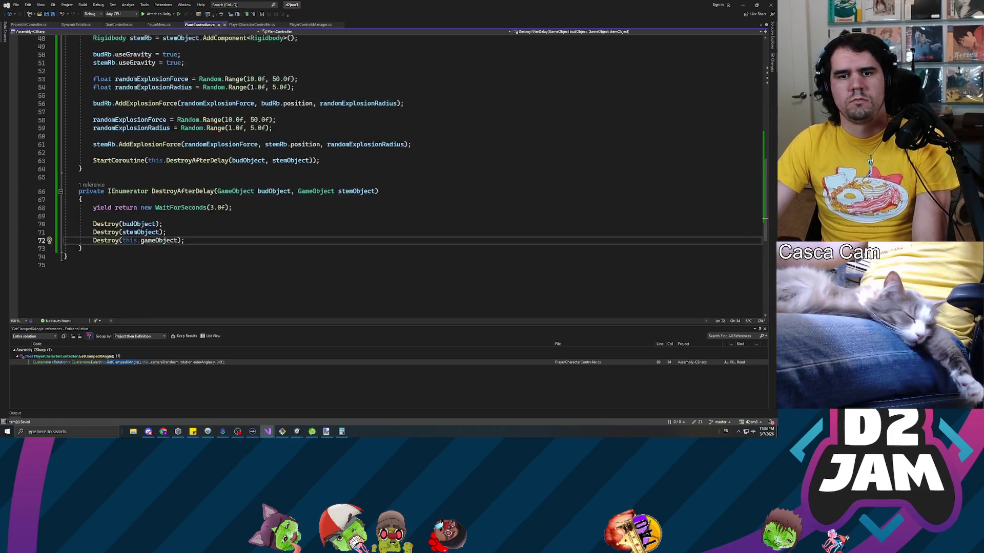
{"action": "scroll", "coordinate": [384, 175], "scroll_direction": "up", "scroll_amount": 16}
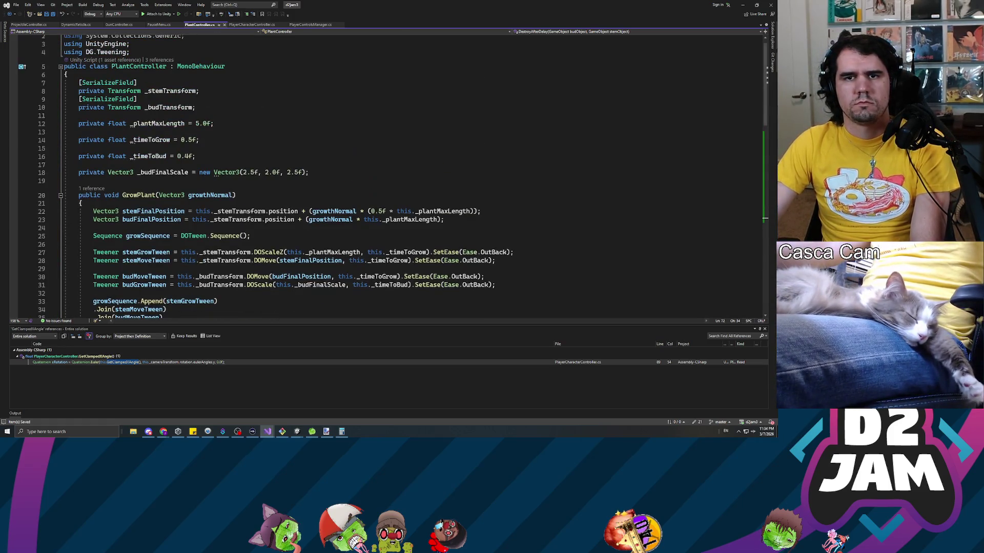
{"action": "left_click", "coordinate": [119, 25]}
{"action": "type", "text": "cast"}
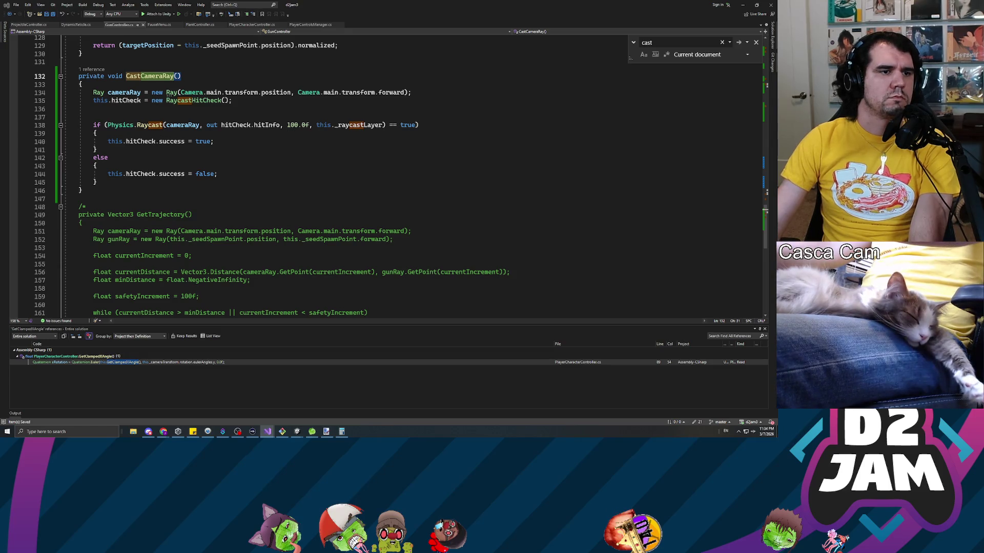
- Select the RaycastHitCheck lines in CastCameraRay, then return to the Unity editor
{"action": "left_click", "coordinate": [167, 101]}
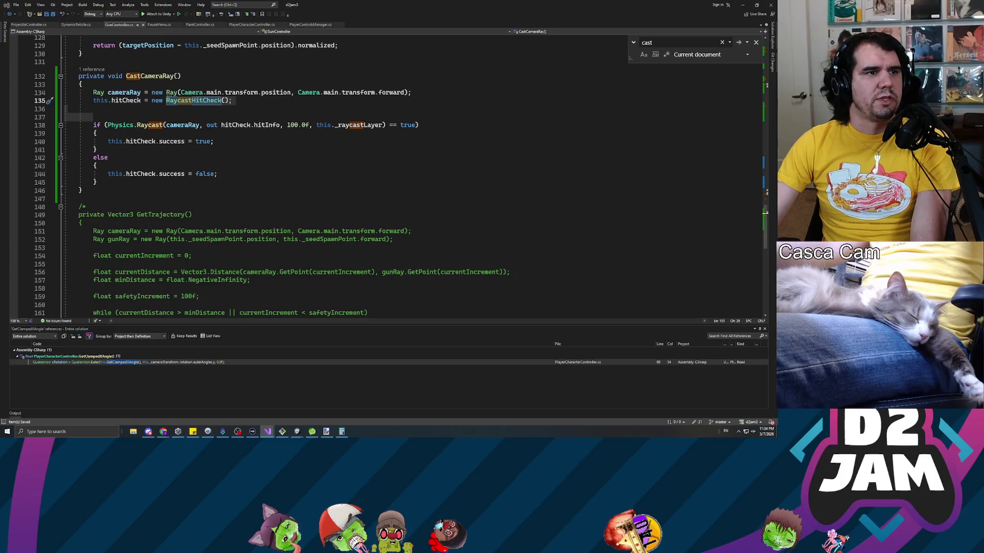
{"action": "key", "text": "shift+Down"}
{"action": "key", "text": "shift+Down"}
{"action": "key", "text": "alt+Tab"}
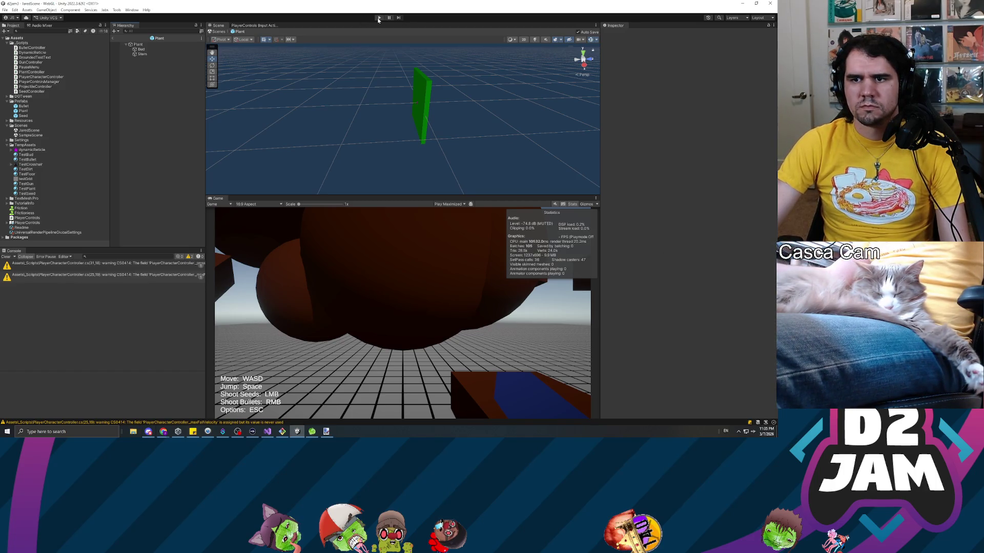
- Play the game and shoot two seeds to grow and hit a plant
{"action": "left_click", "coordinate": [378, 18]}
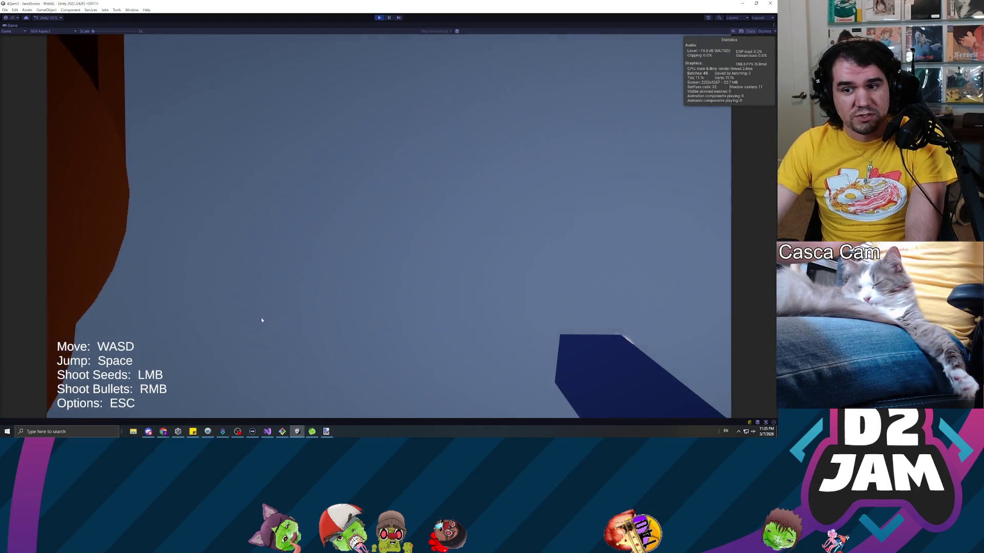
{"action": "left_click", "coordinate": [262, 314]}
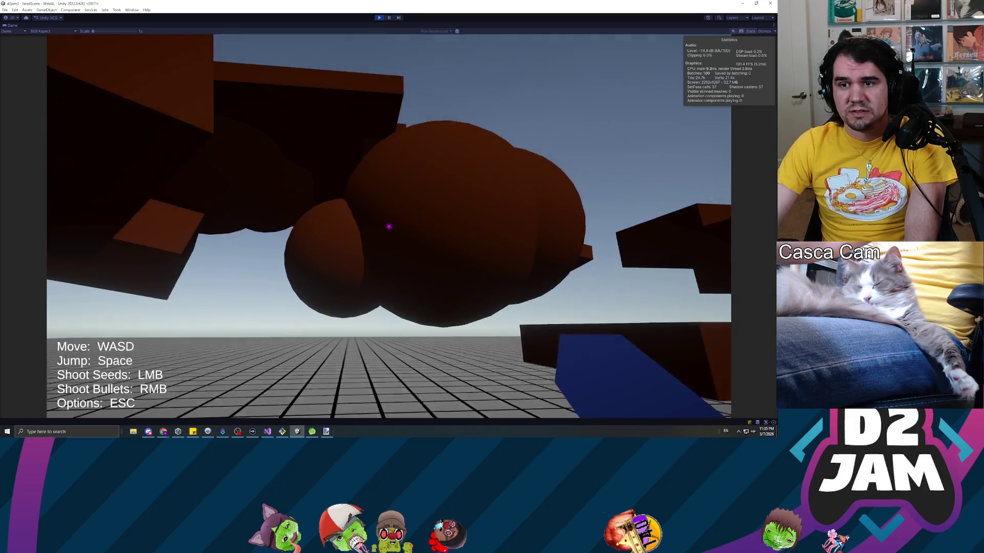
{"action": "left_click", "coordinate": [389, 227]}
{"action": "left_click", "coordinate": [389, 227]}
{"action": "key", "text": "Escape"}
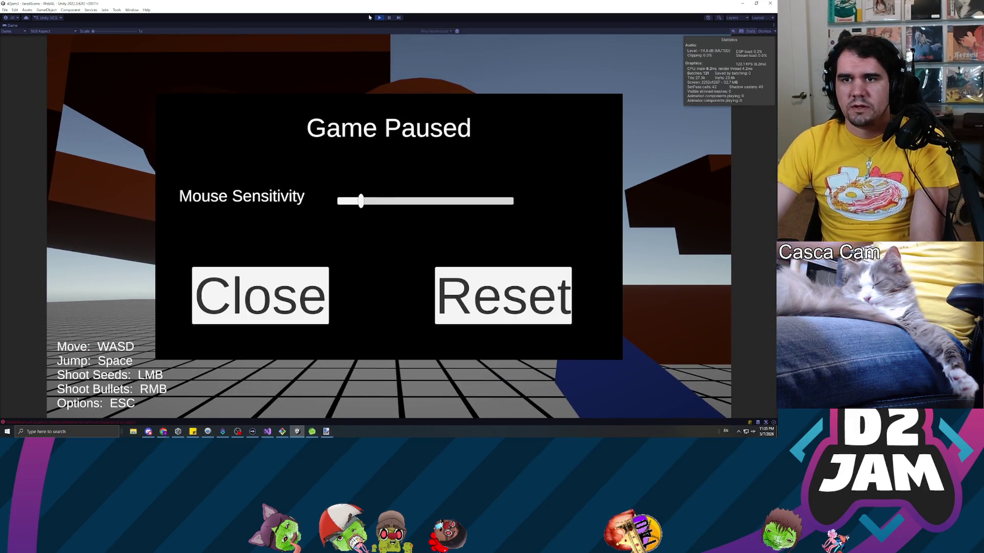
- Stop the play-test, check the NullReferenceException, and select the Plant prefab root
{"action": "key", "text": "ctrl+p"}
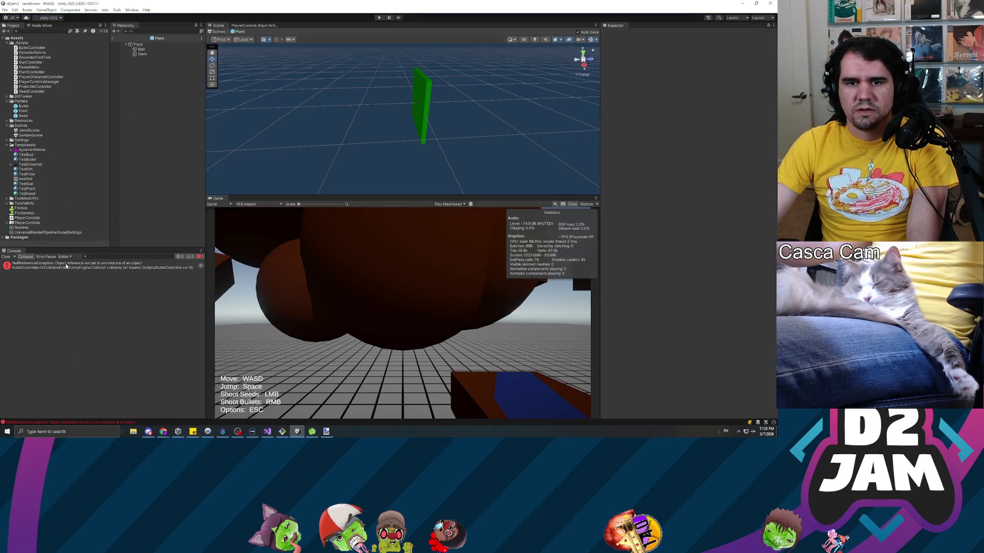
{"action": "left_click", "coordinate": [80, 268]}
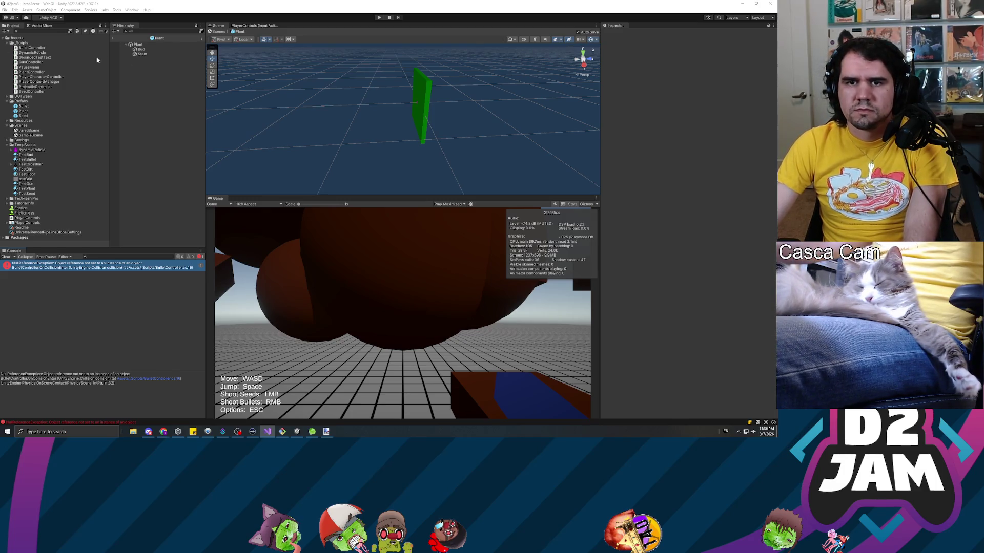
{"action": "left_click", "coordinate": [137, 45]}
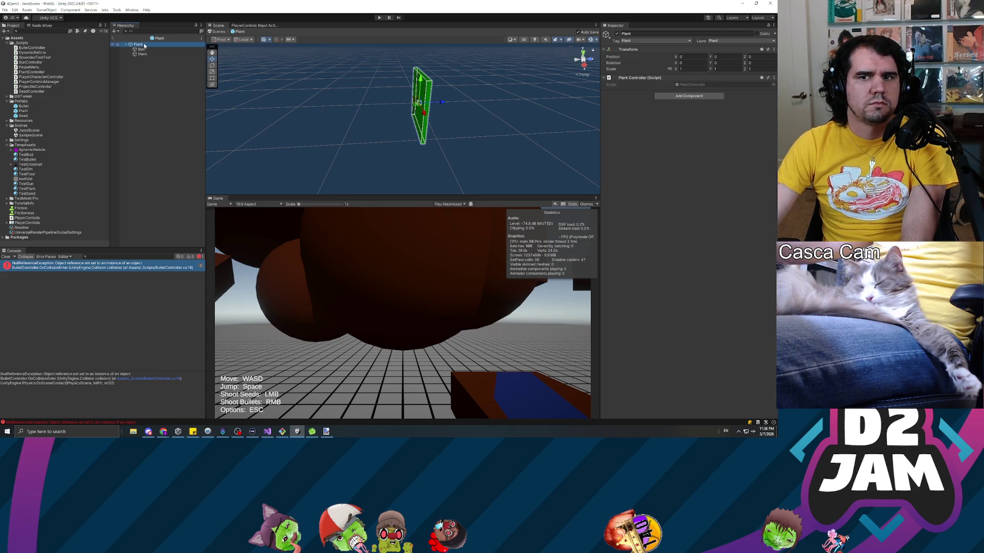
- Edit the scripts in Visual Studio, then start Play mode again in Unity
{"action": "key", "text": "alt+Tab"}
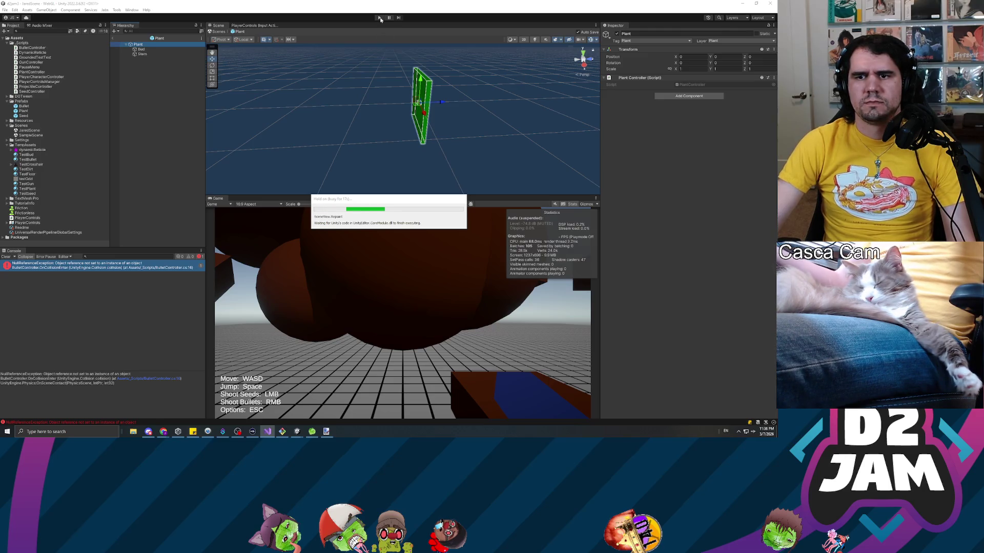
{"action": "left_click", "coordinate": [380, 17]}
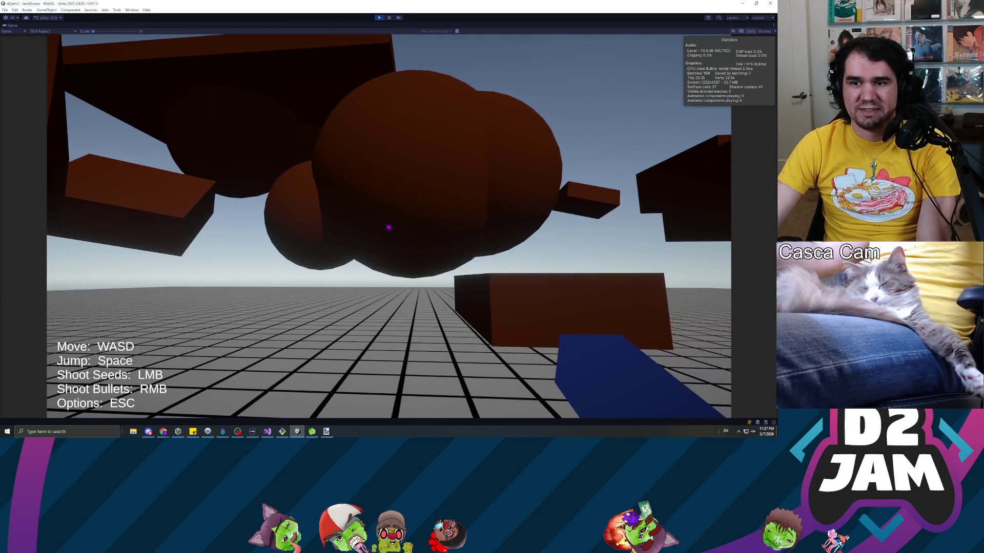
- Shoot three seeds, pause the game, and set the Game view to Play Focused
{"action": "left_click", "coordinate": [389, 227]}
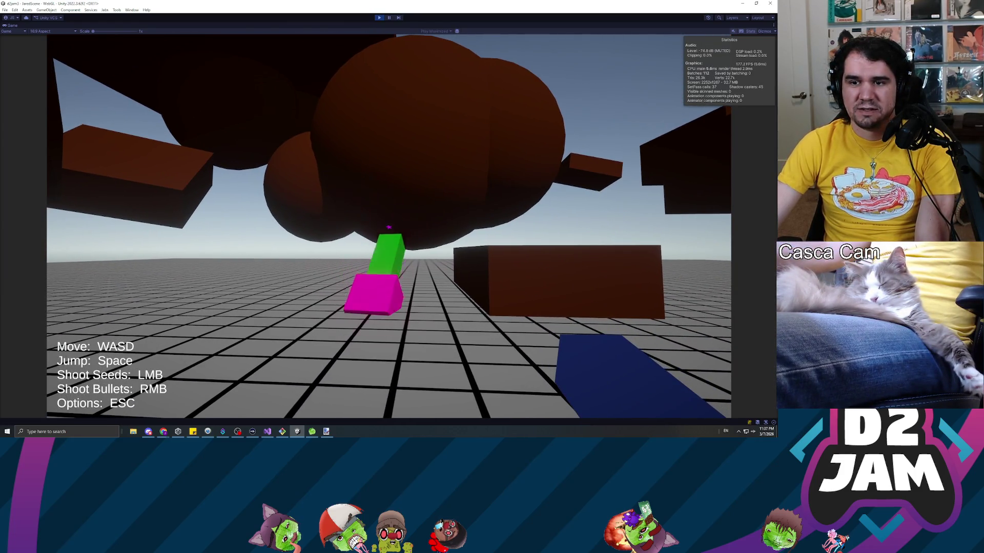
{"action": "left_click", "coordinate": [389, 227]}
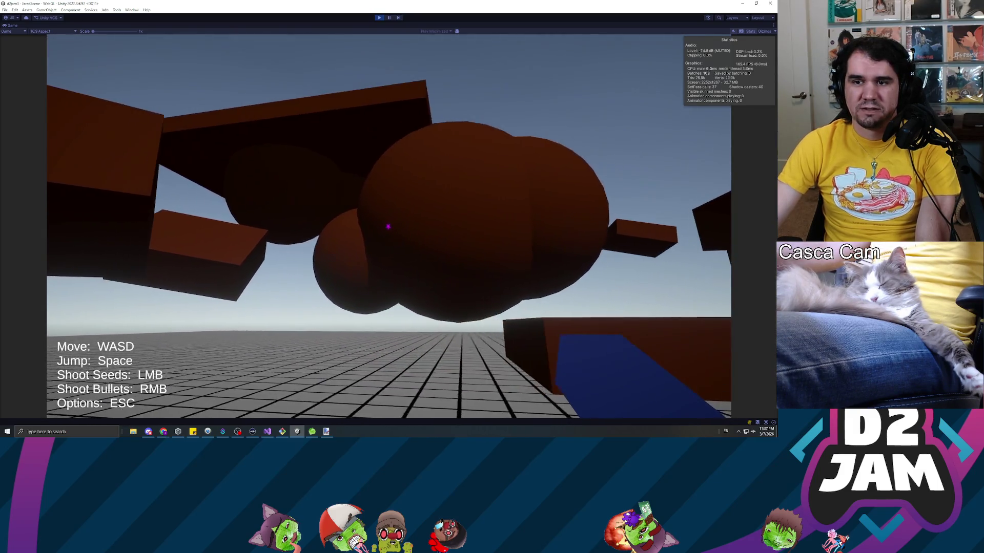
{"action": "left_click", "coordinate": [389, 227]}
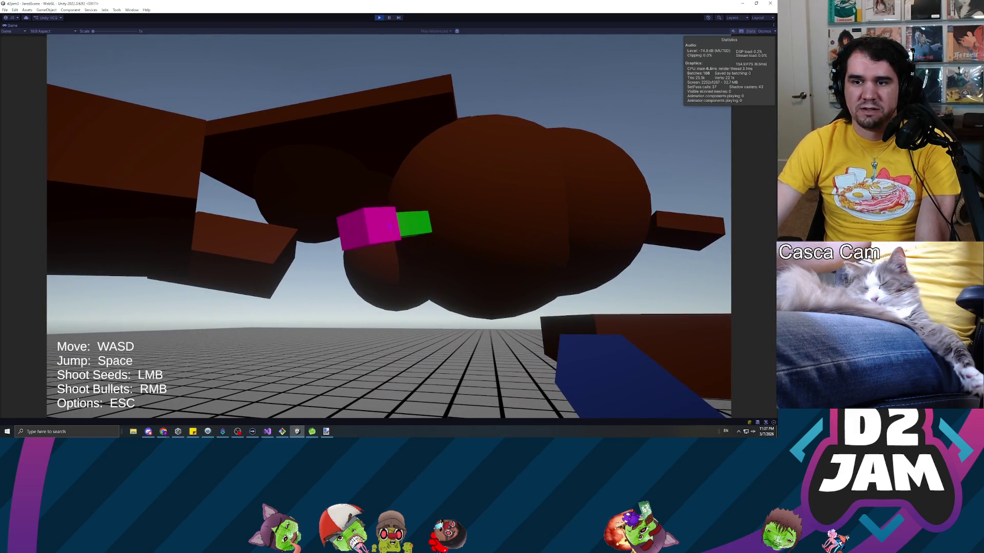
{"action": "key", "text": "Escape"}
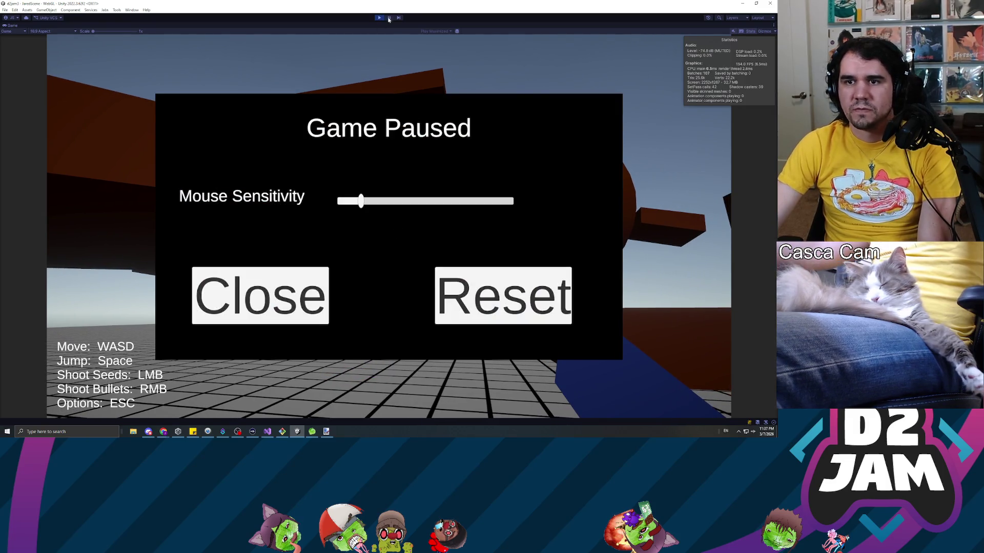
{"action": "left_click", "coordinate": [389, 17]}
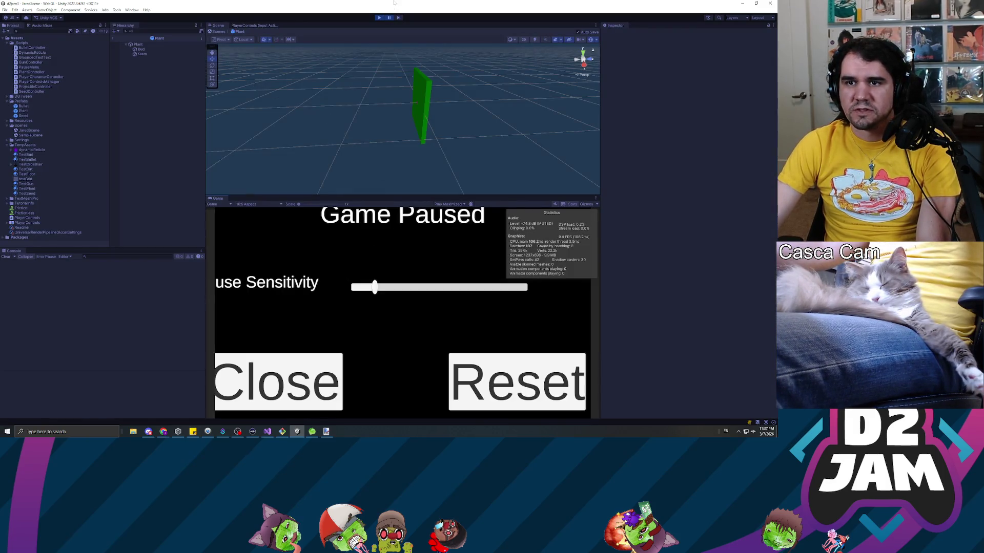
{"action": "left_click", "coordinate": [449, 204]}
{"action": "left_click", "coordinate": [451, 211]}
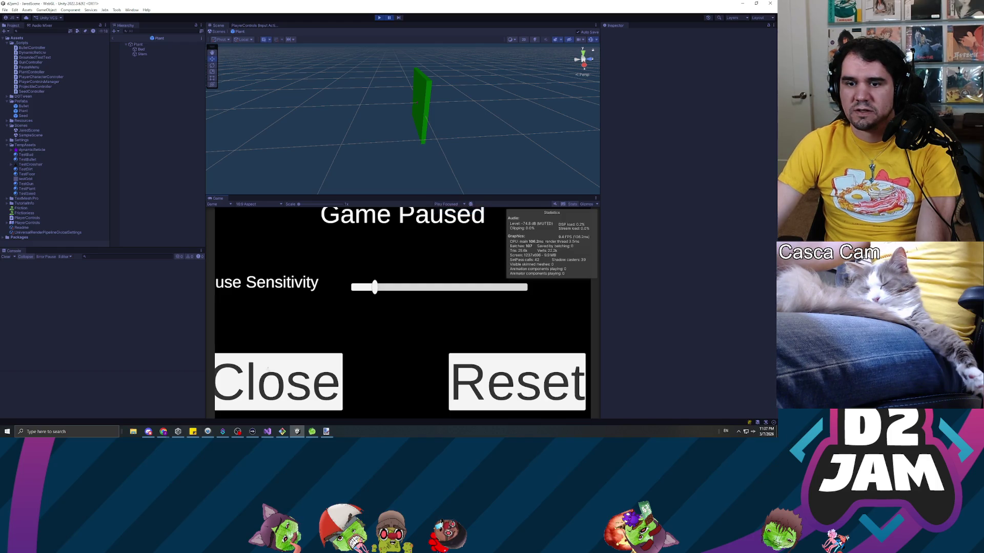
- Resume, leave Plant prefab mode, pause again, and inspect the spawned Bud object
{"action": "left_click", "coordinate": [389, 18]}
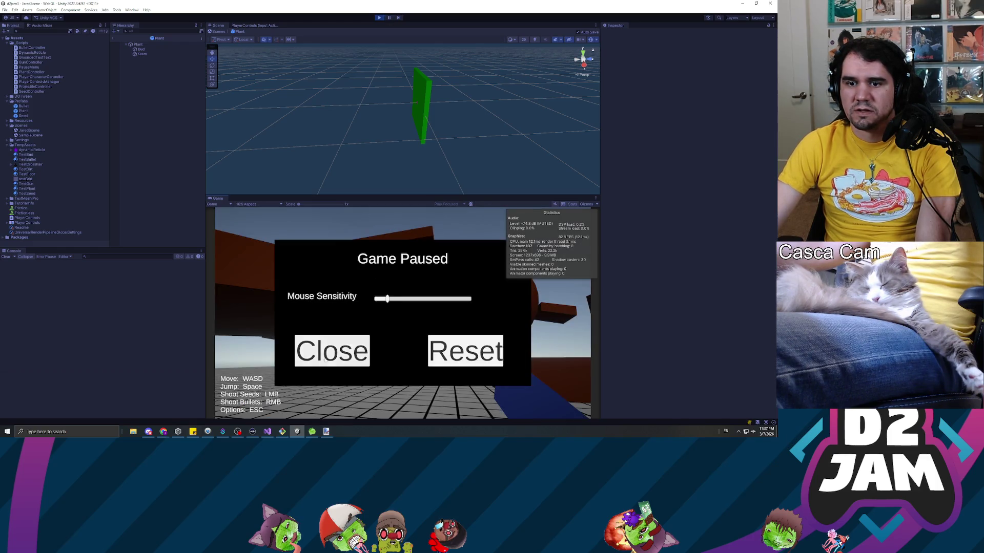
{"action": "left_click", "coordinate": [324, 362]}
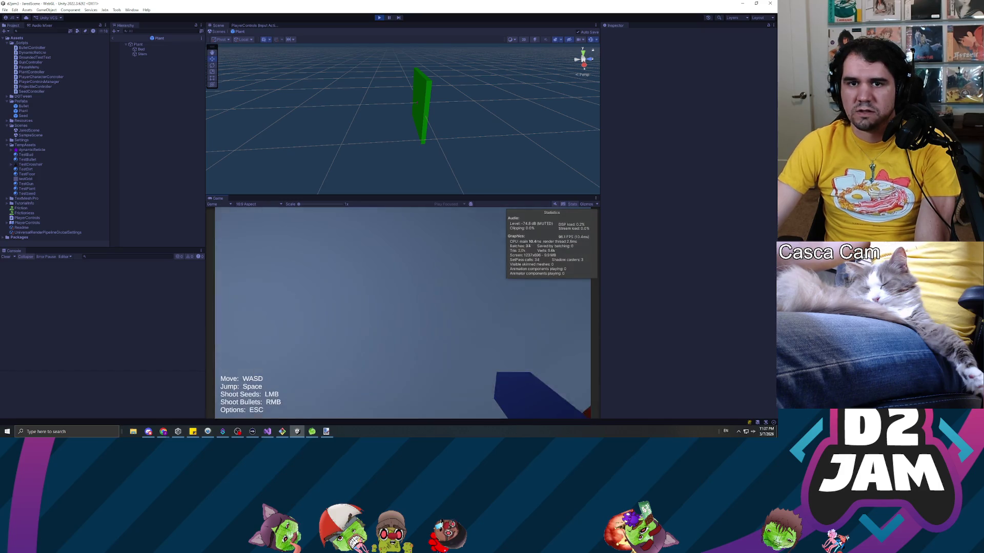
{"action": "key", "text": "Escape"}
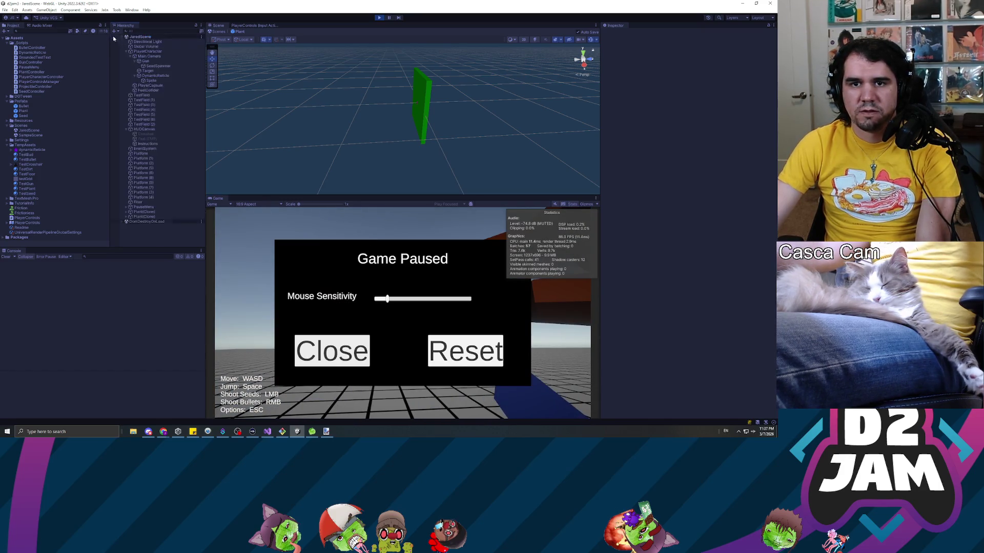
{"action": "left_click", "coordinate": [114, 39]}
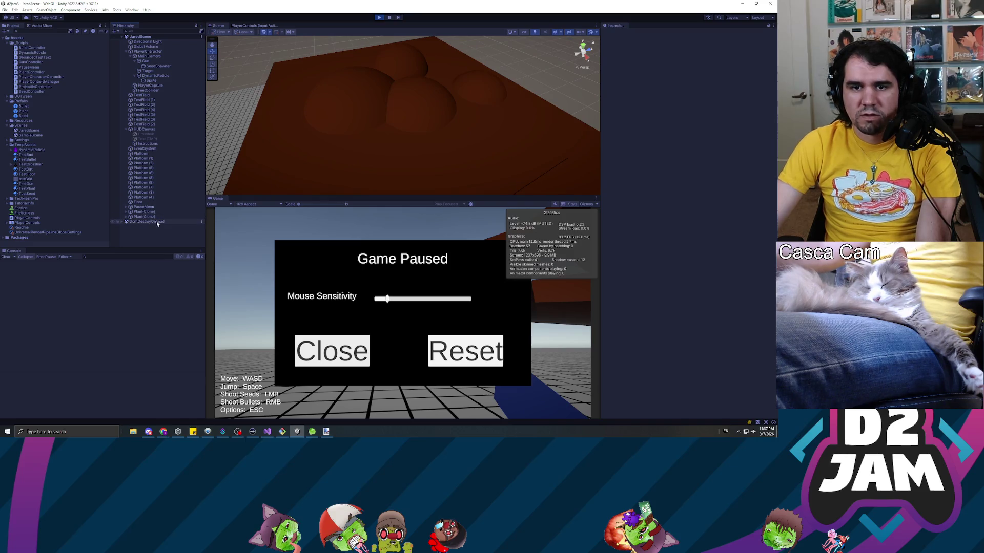
{"action": "left_click", "coordinate": [347, 348]}
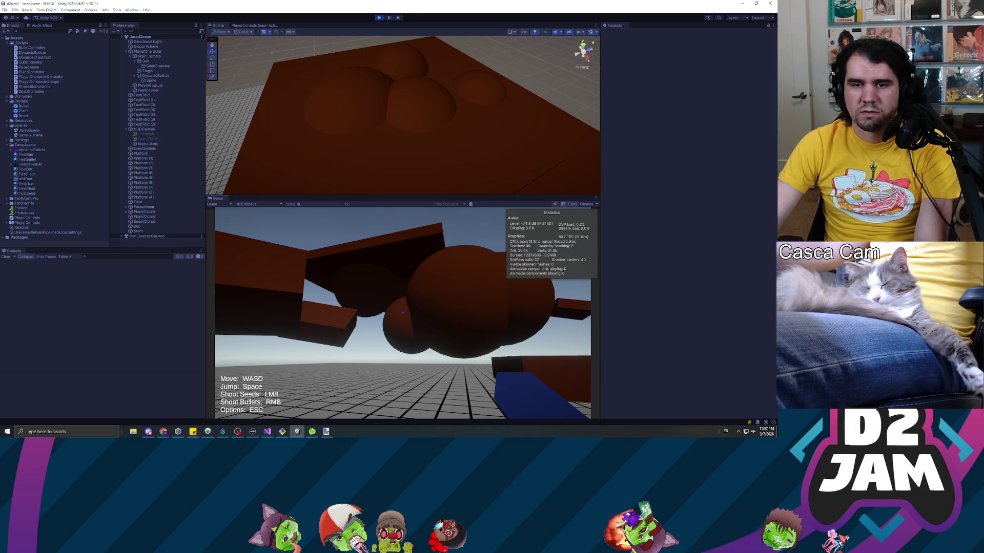
{"action": "key", "text": "Escape"}
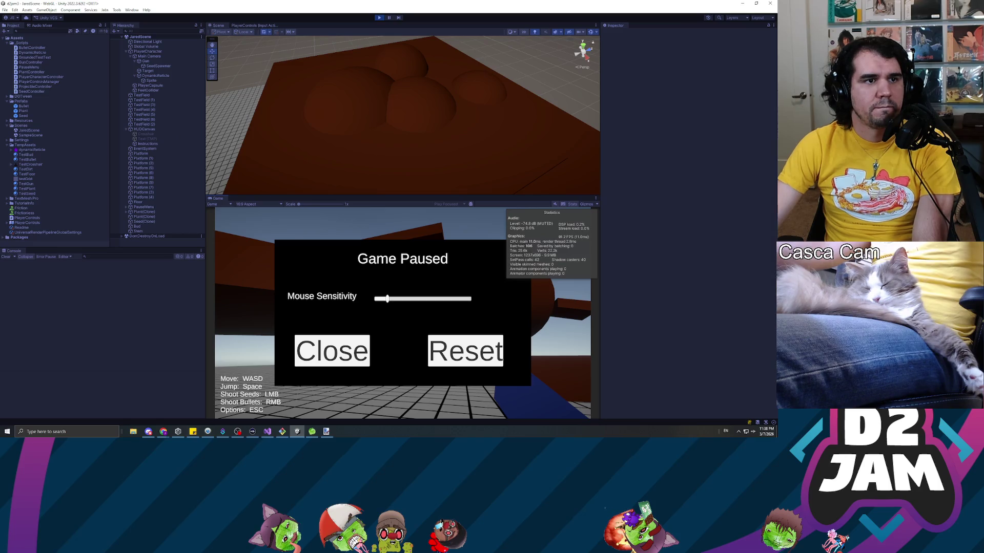
{"action": "key", "text": "alt+Tab"}
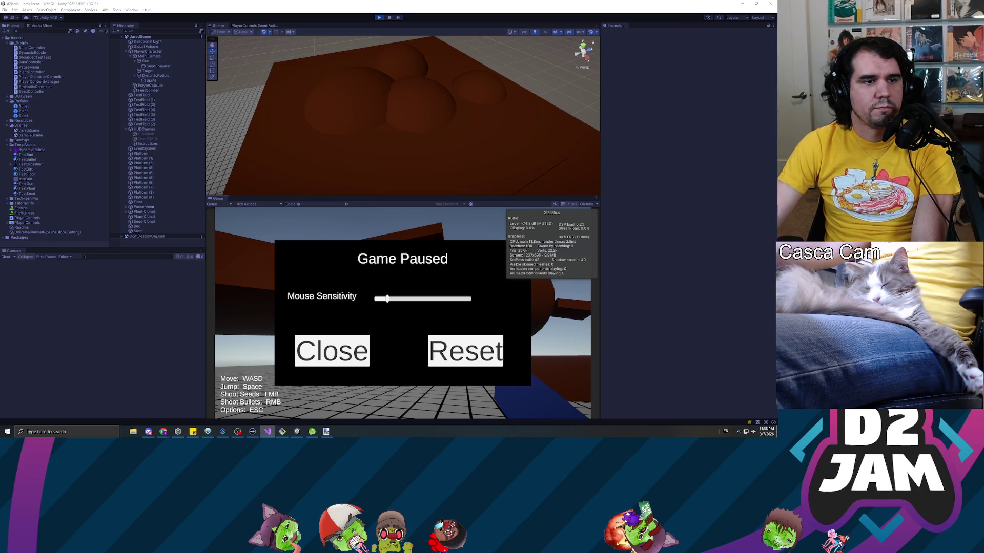
{"action": "left_click", "coordinate": [144, 227]}
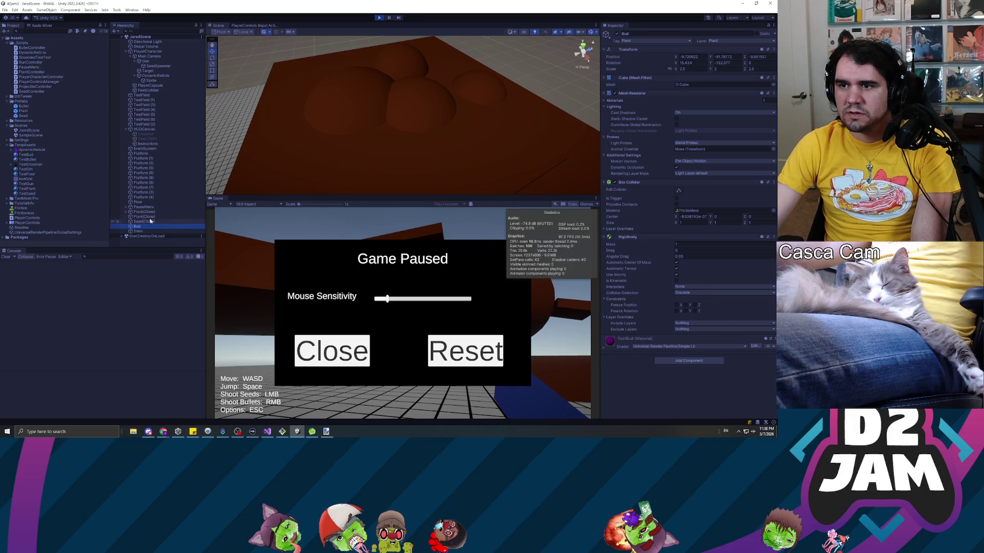
- After editing code, check the Console and restart the play session
{"action": "key", "text": "alt+Tab"}
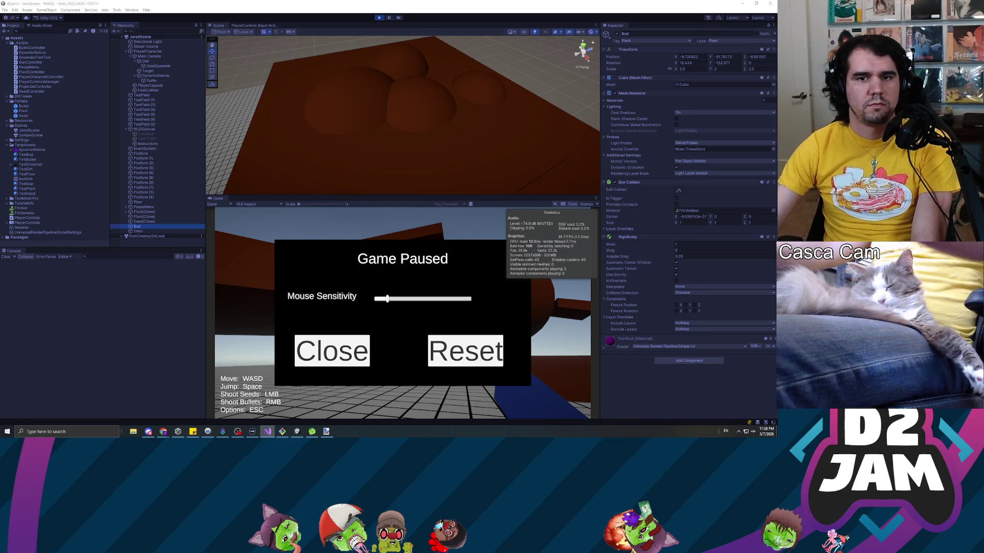
{"action": "left_click", "coordinate": [160, 282]}
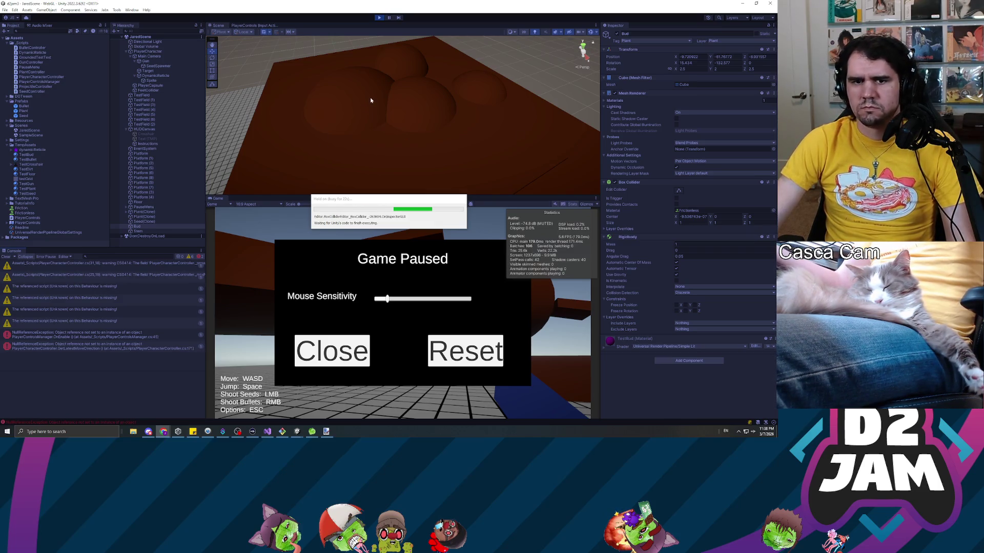
{"action": "left_click", "coordinate": [378, 18]}
{"action": "left_click", "coordinate": [378, 18]}
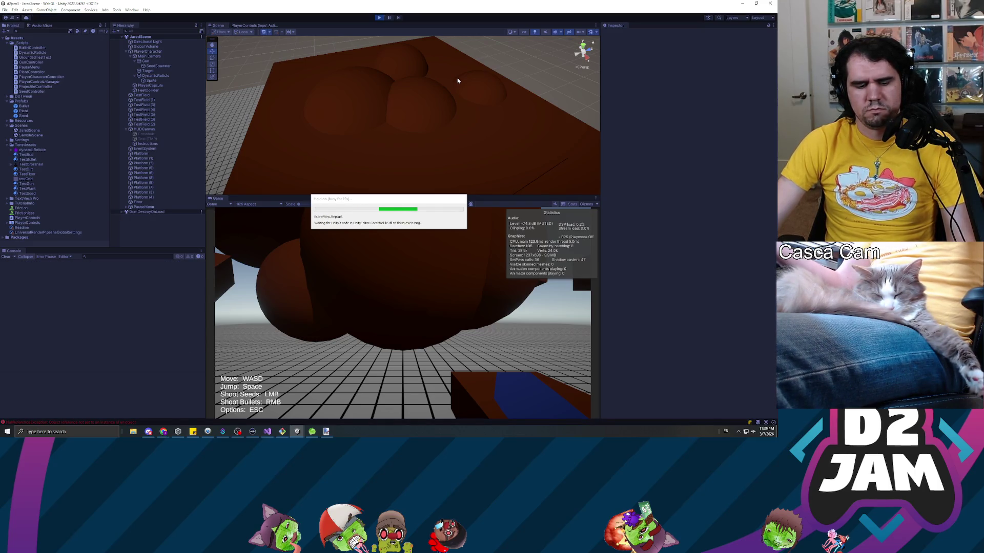
- Shoot two seeds, back away to watch the plant grow, then stop playing
{"action": "left_click", "coordinate": [355, 284]}
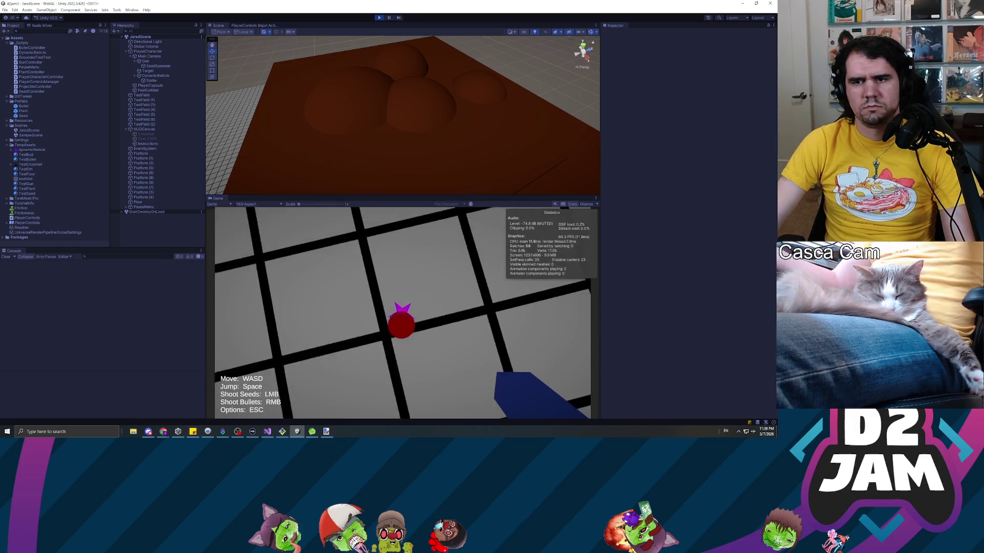
{"action": "key", "text": "s"}
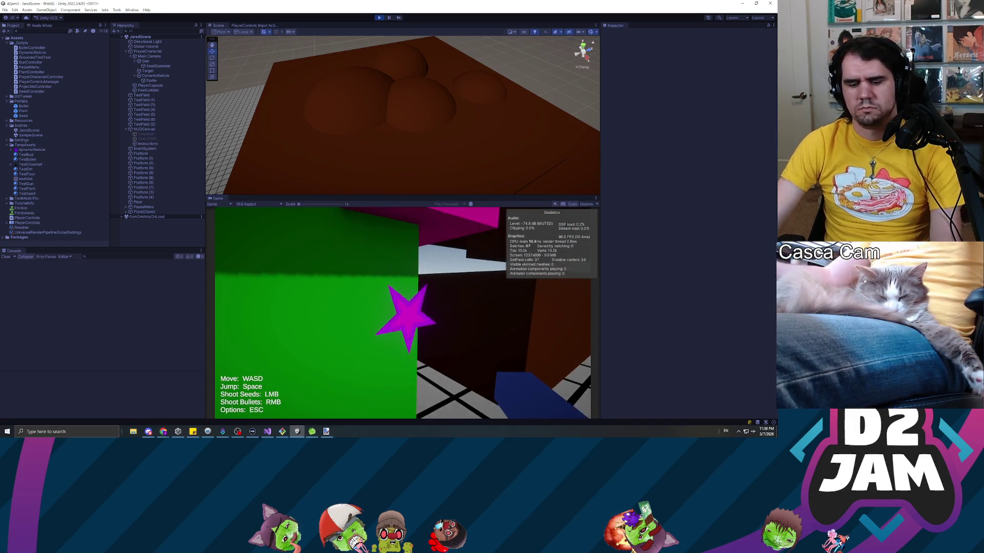
{"action": "left_click", "coordinate": [403, 313]}
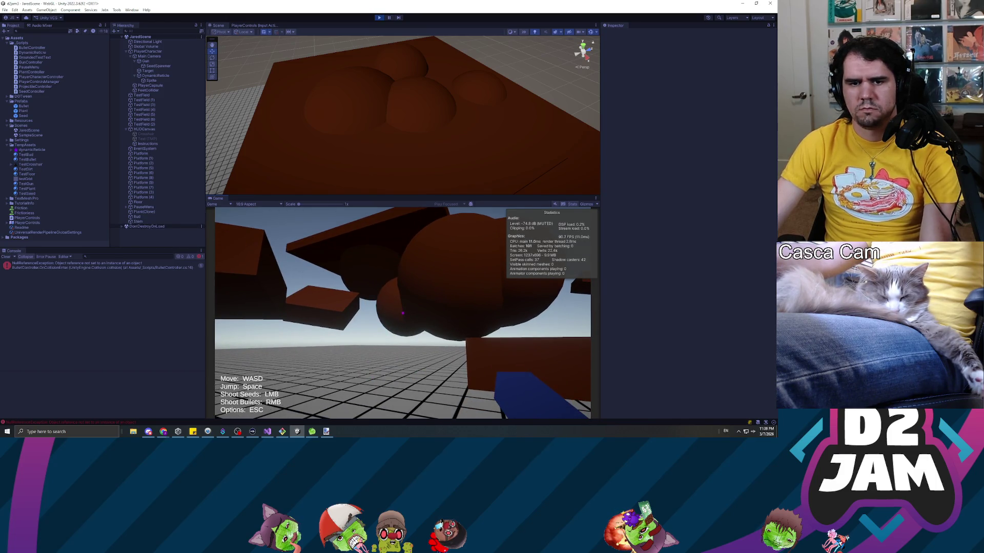
{"action": "key", "text": "Escape"}
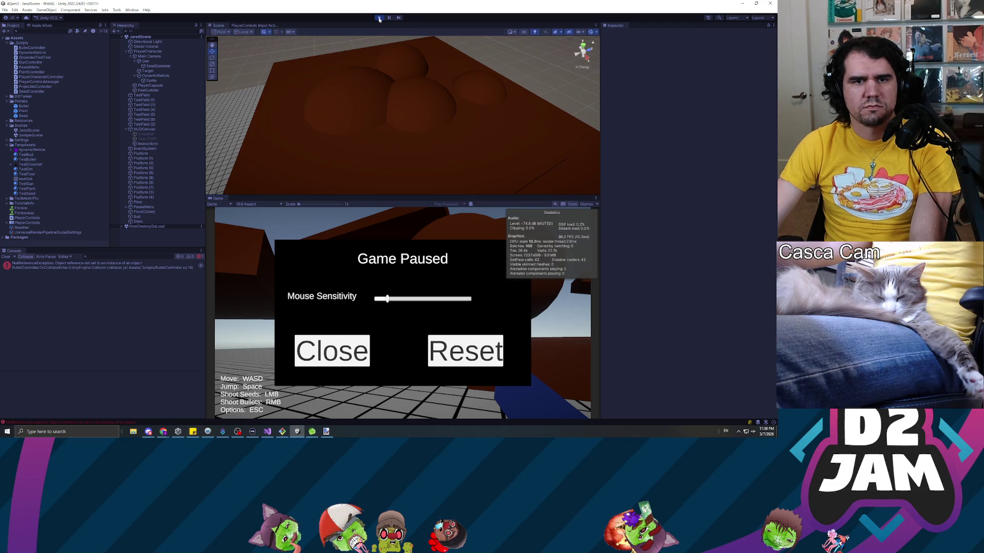
{"action": "left_click", "coordinate": [380, 18]}
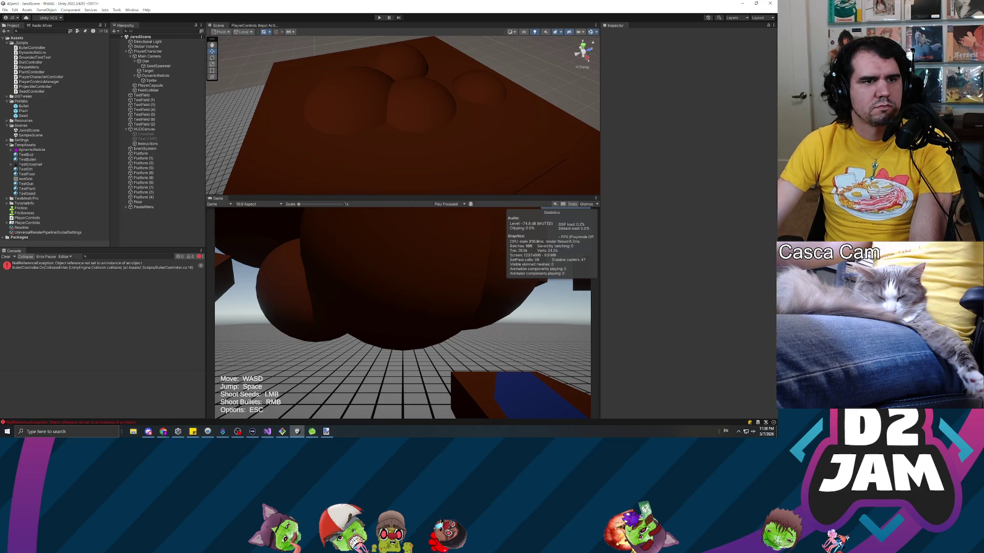
- Edit the scripts in Visual Studio, then re-enter Play mode with Ctrl+P
{"action": "key", "text": "alt+Tab"}
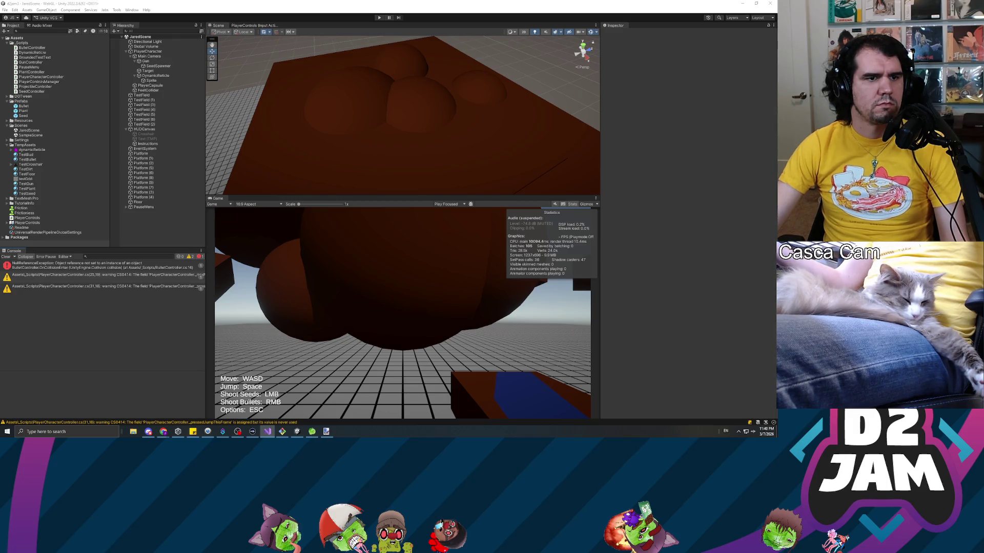
{"action": "key", "text": "ctrl+p"}
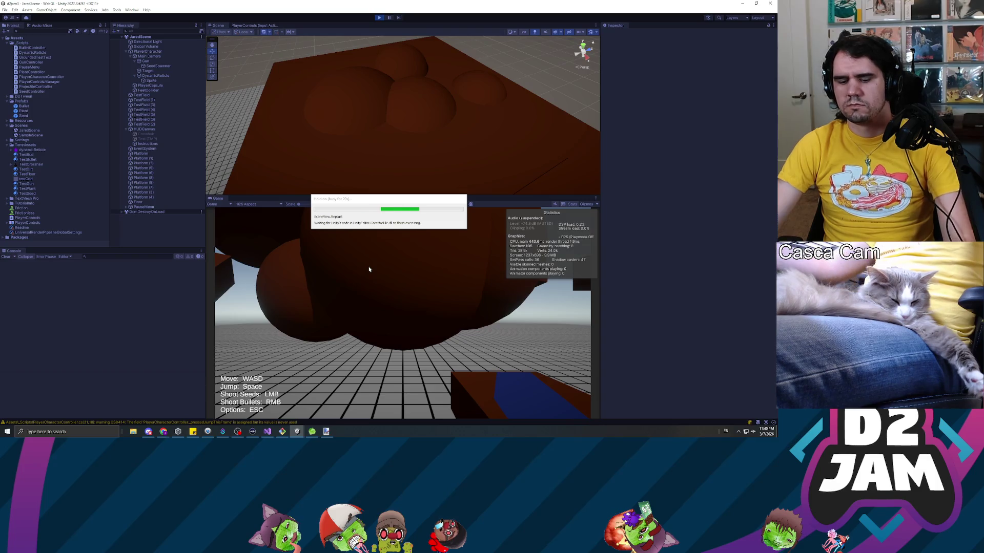
- Shoot seeds to grow plants and fire bullets at them to burst them
{"action": "left_click", "coordinate": [383, 268]}
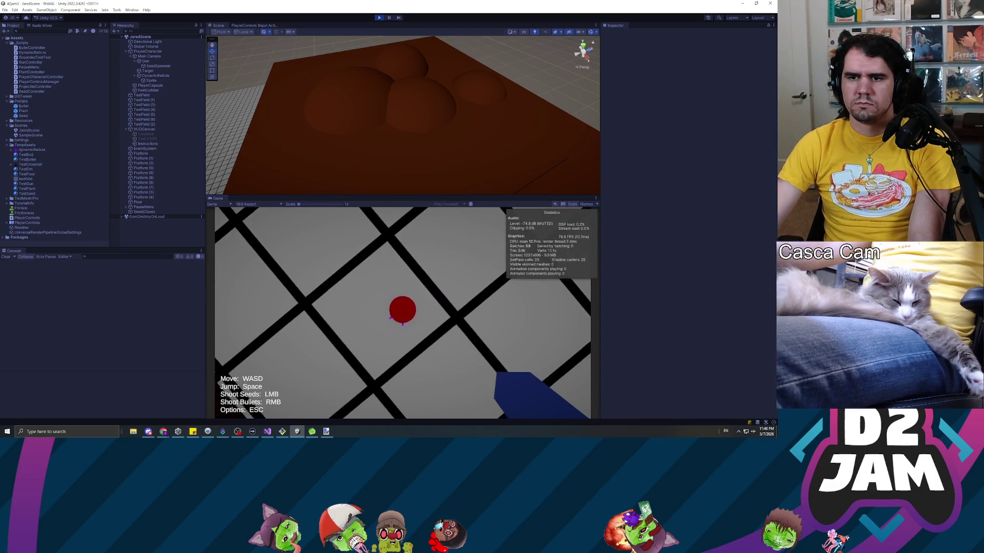
{"action": "left_click", "coordinate": [402, 313]}
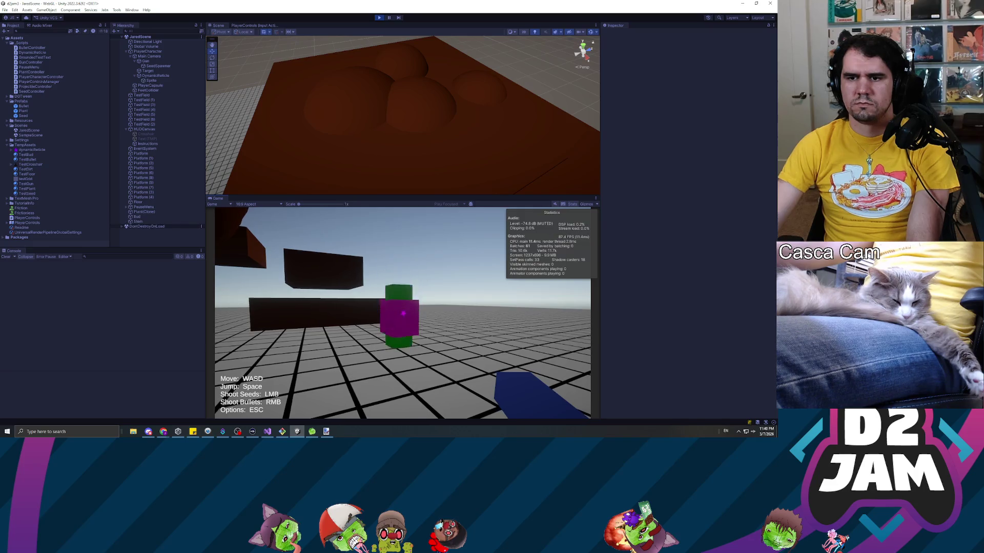
{"action": "right_click", "coordinate": [402, 313]}
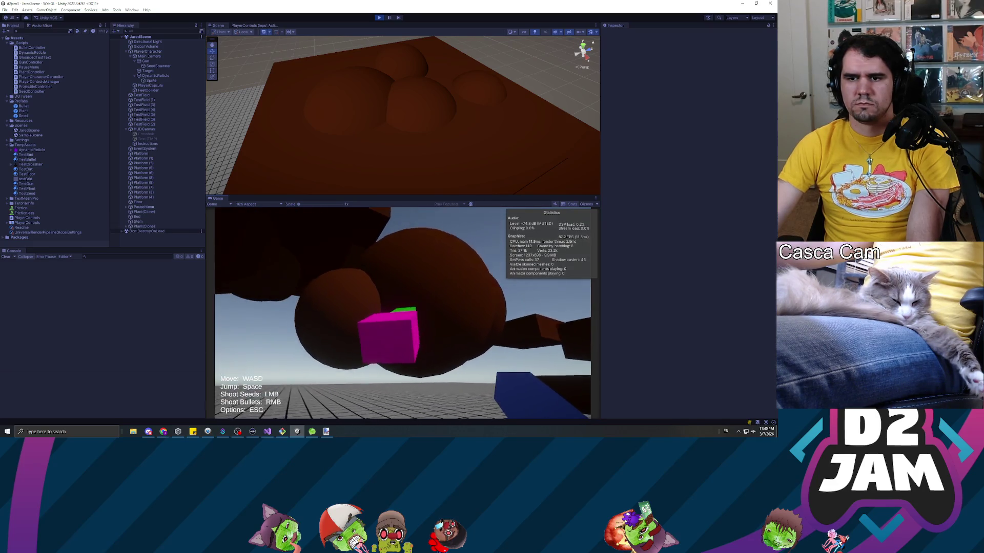
{"action": "left_click", "coordinate": [404, 313]}
{"action": "right_click", "coordinate": [405, 314]}
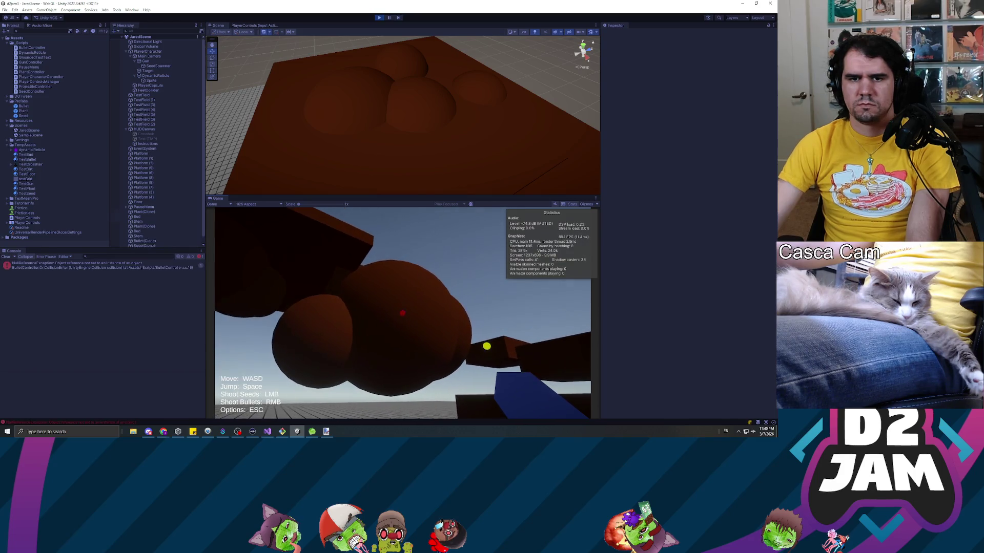
{"action": "right_click", "coordinate": [481, 344]}
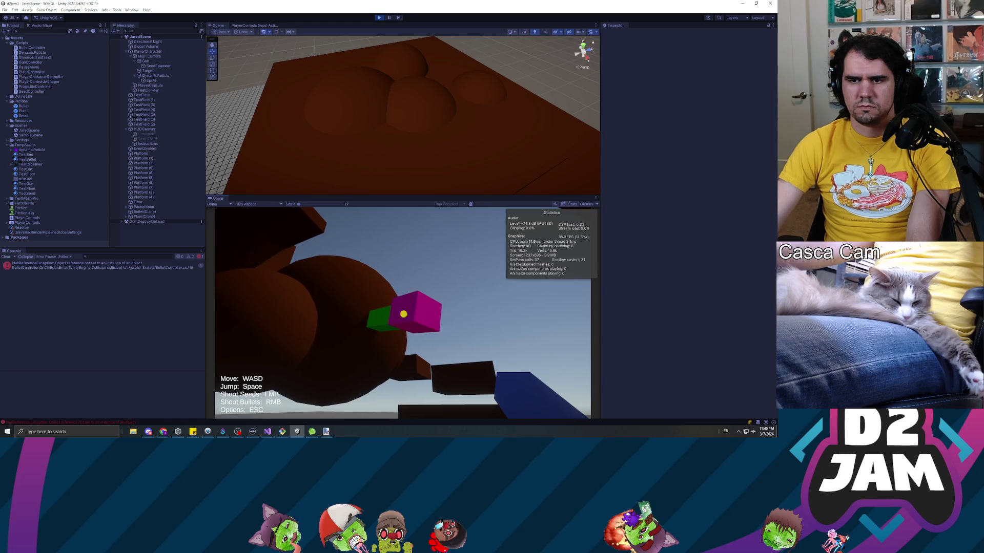
{"action": "left_click", "coordinate": [403, 313]}
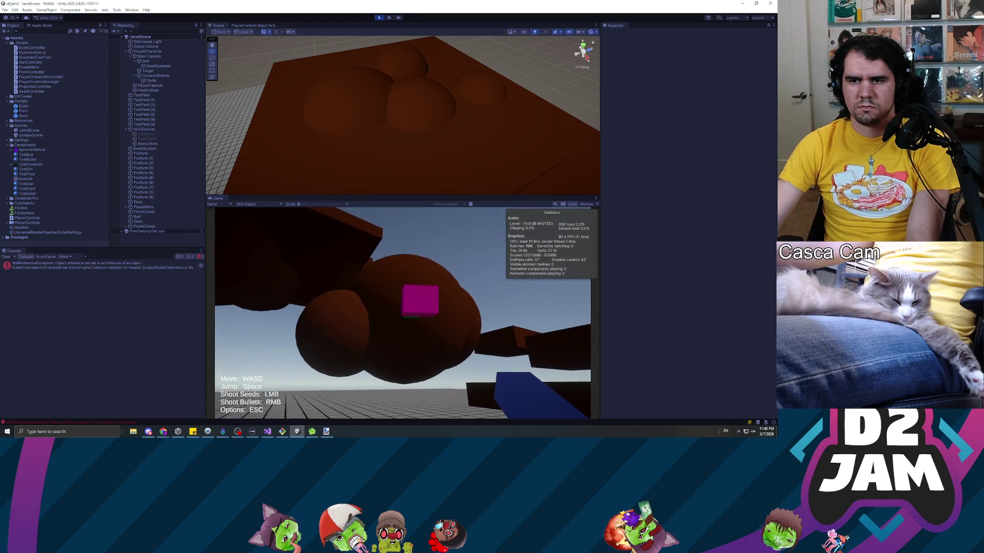
{"action": "left_click", "coordinate": [402, 314]}
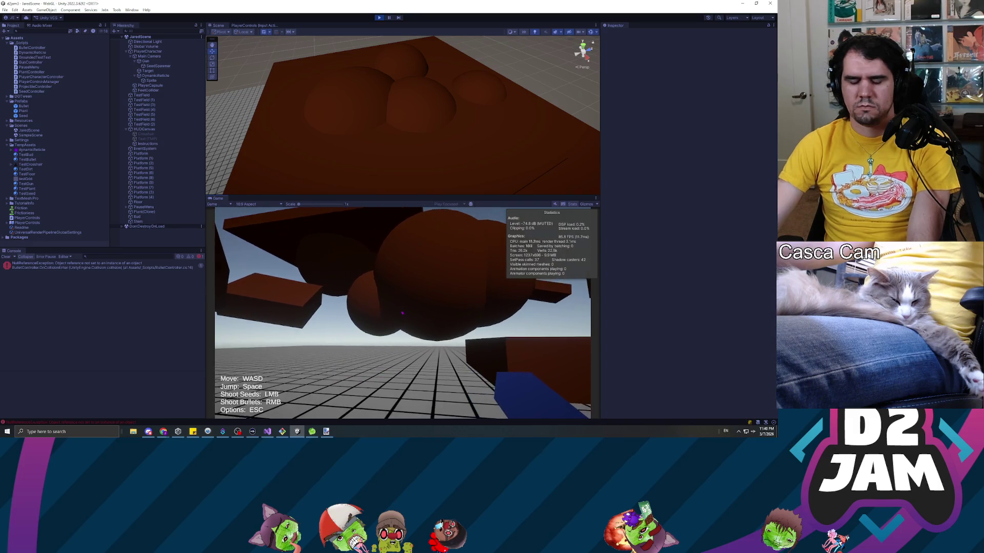
- Pause and end the play test, then go back to PlantController.cs in Visual Studio
{"action": "key", "text": "Escape"}
{"action": "key", "text": "Escape"}
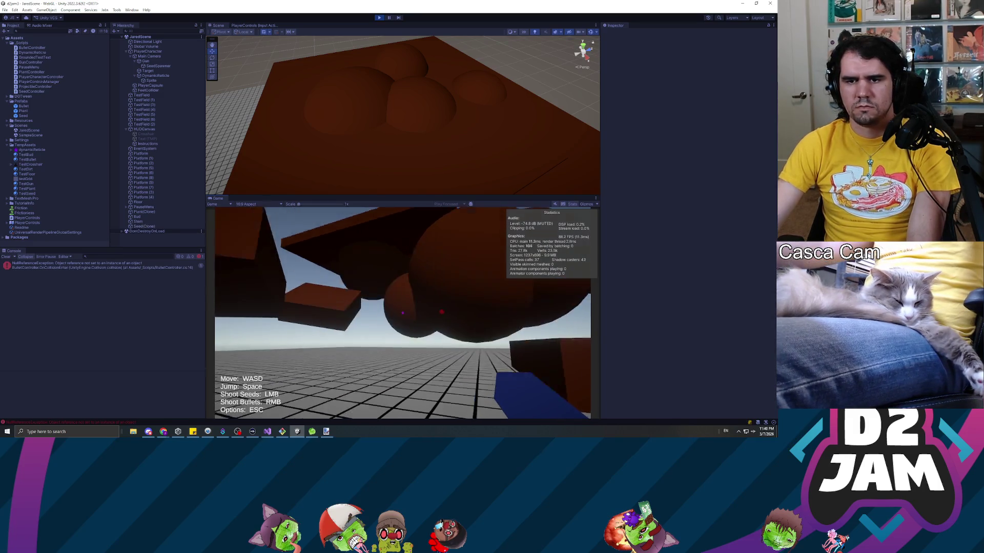
{"action": "key", "text": "Escape"}
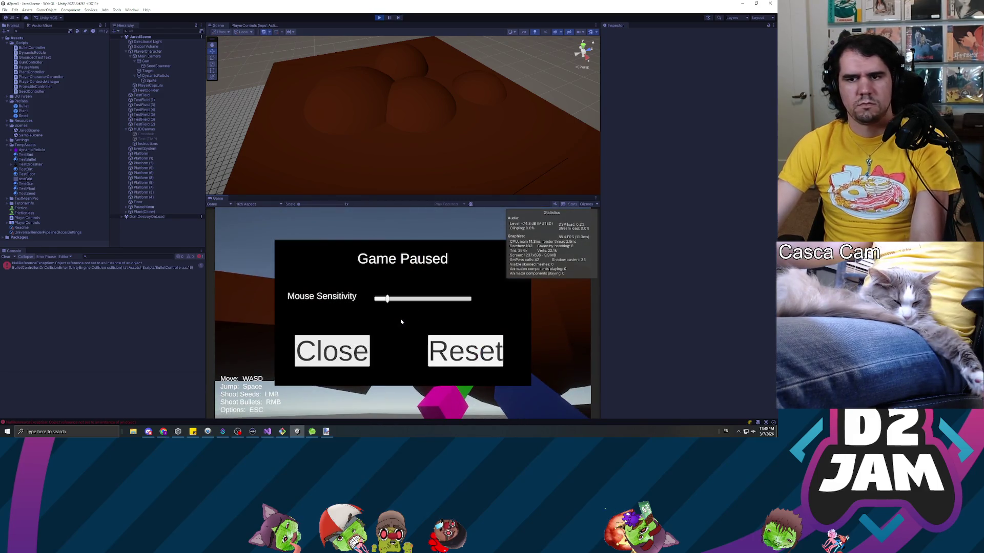
{"action": "key", "text": "ctrl+p"}
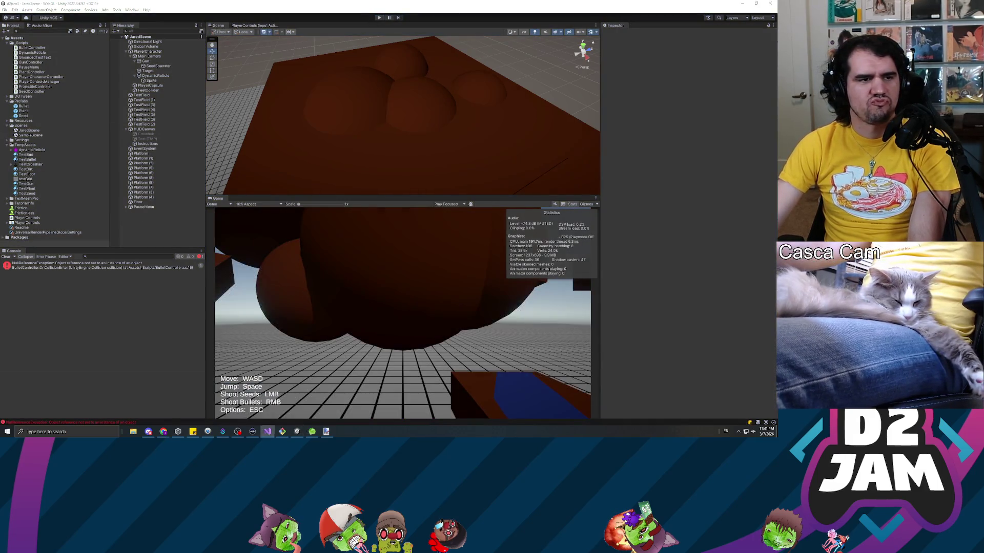
{"action": "key", "text": "alt+Tab"}
{"action": "scroll", "coordinate": [225, 149], "scroll_direction": "up", "scroll_amount": 5}
- Delete the extra line 57 and change the bud's AddExplosionForce call to AddForce
{"action": "left_click", "coordinate": [226, 149]}
{"action": "key", "text": "shift+Home"}
{"action": "key", "text": "shift+Home"}
{"action": "key", "text": "ctrl+shift+l"}
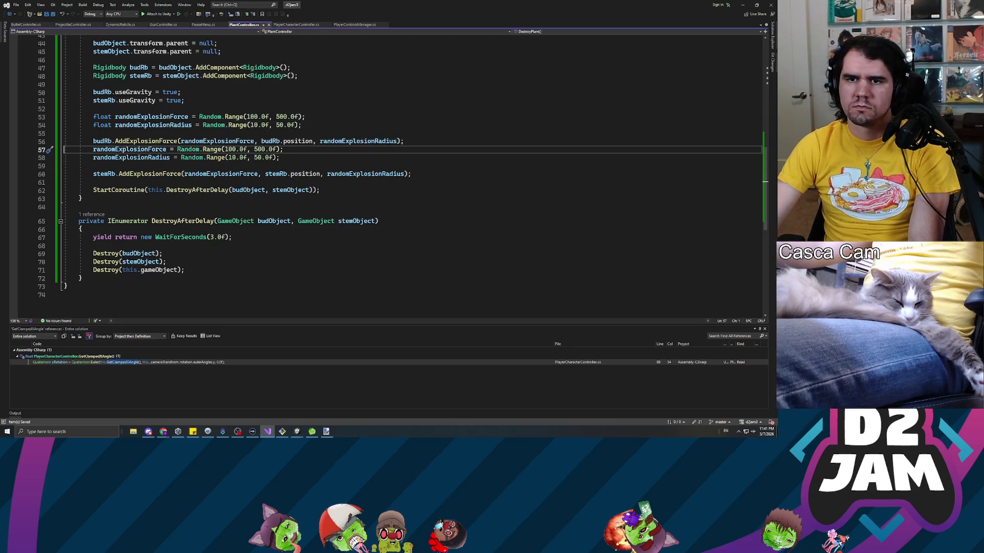
{"action": "left_click", "coordinate": [303, 125]}
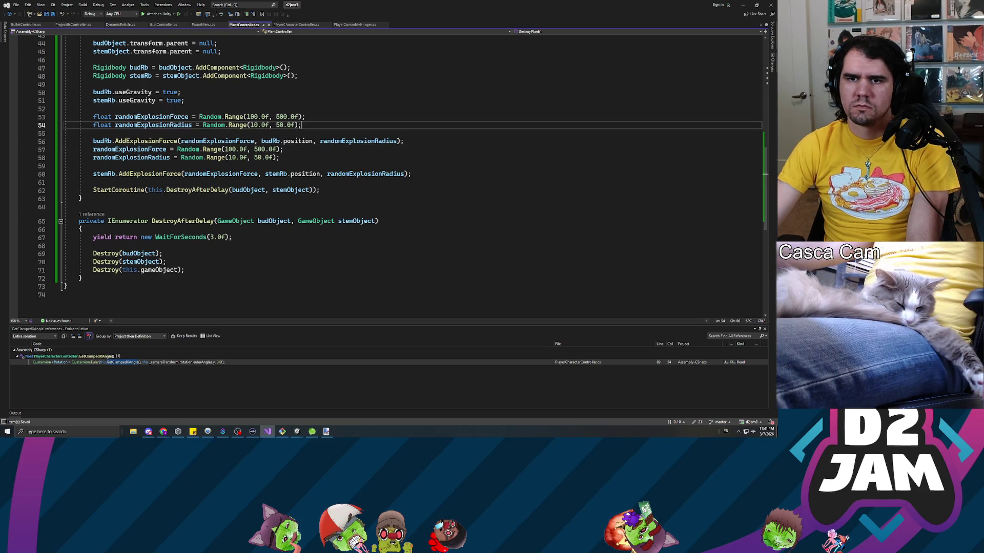
{"action": "left_click", "coordinate": [178, 141]}
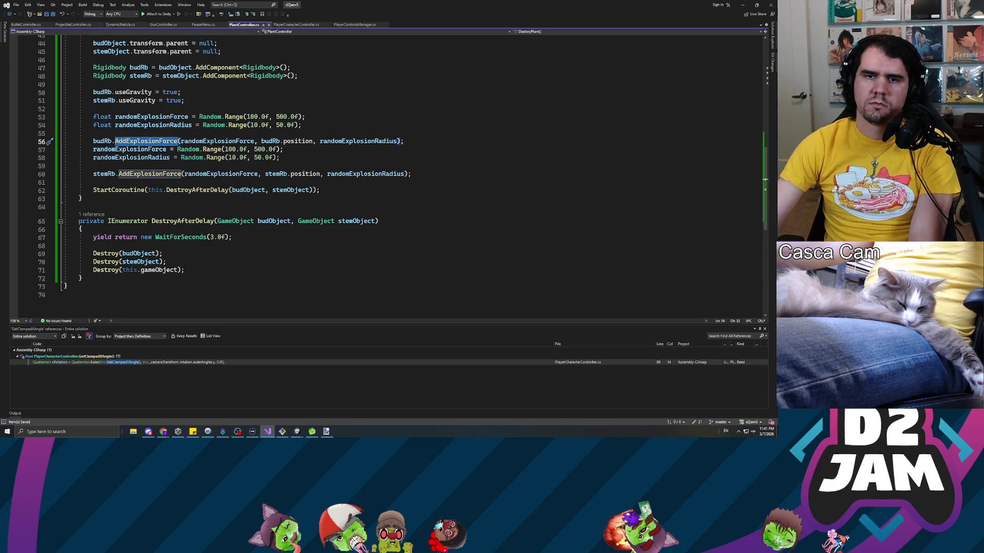
{"action": "key", "text": "ctrl+BackSpace"}
{"action": "type", "text": "AddFor"}
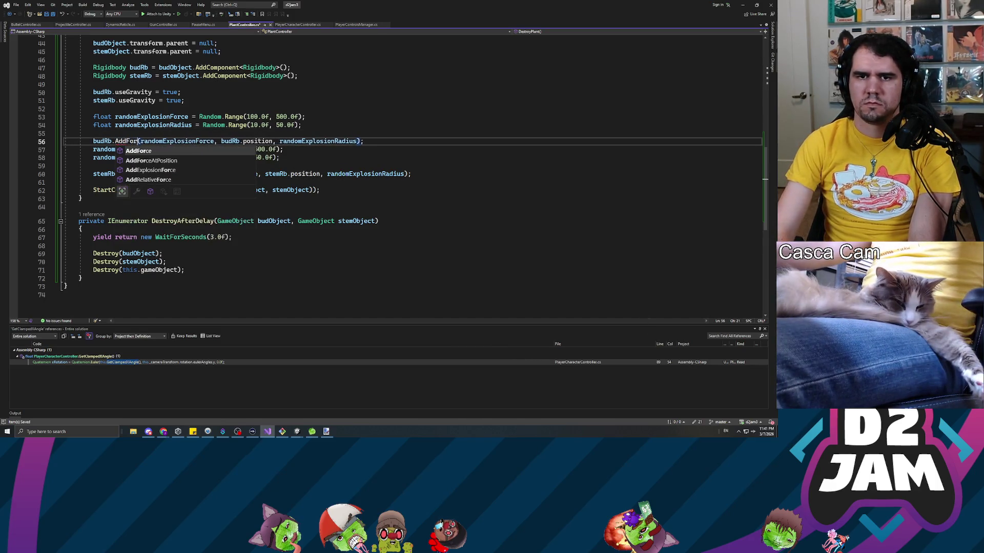
{"action": "type", "text": "ce"}
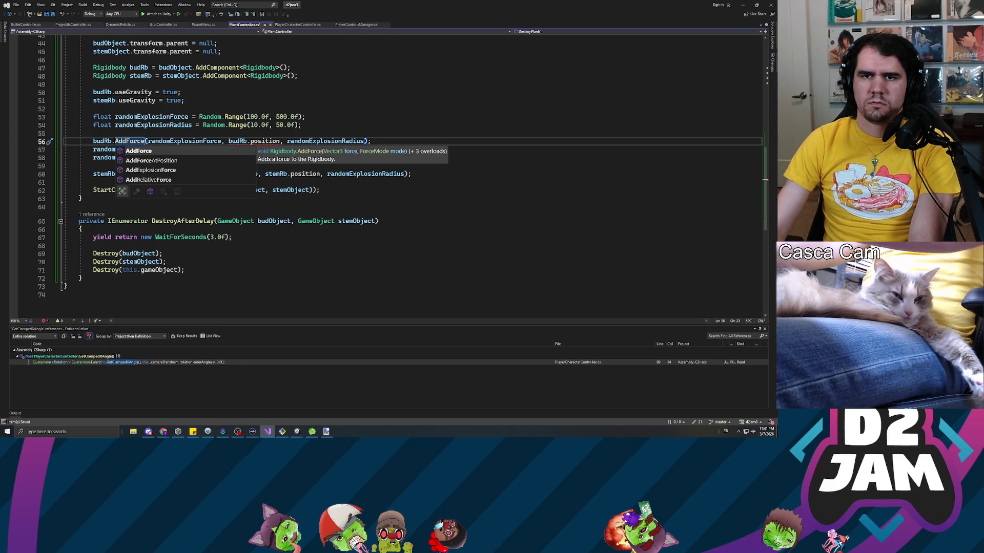
{"action": "left_click", "coordinate": [93, 134]}
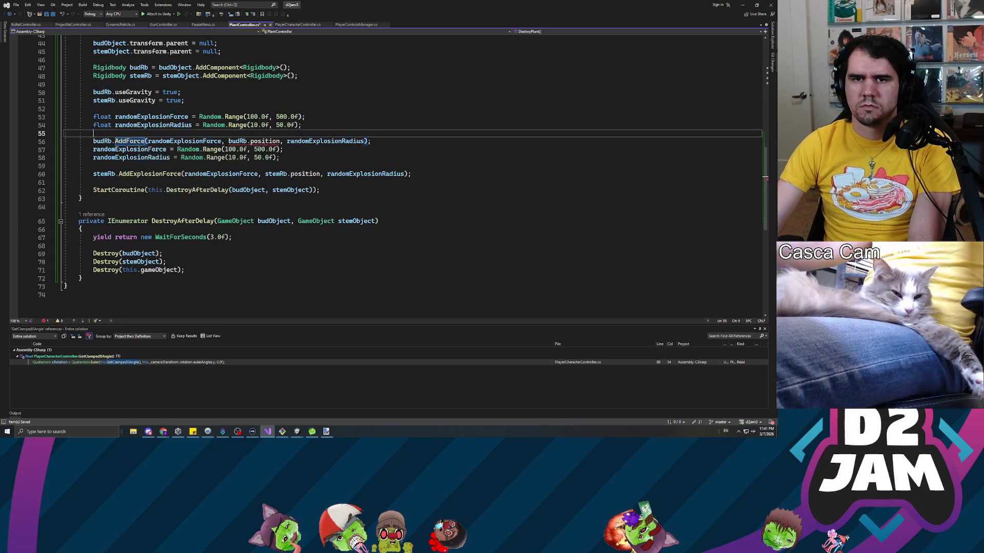
- Make line 54 read Vector3 randomExplosionDirection = Random.onUnitSphere, and save
{"action": "double_click", "coordinate": [141, 125]}
{"action": "type", "text": "randomE"}
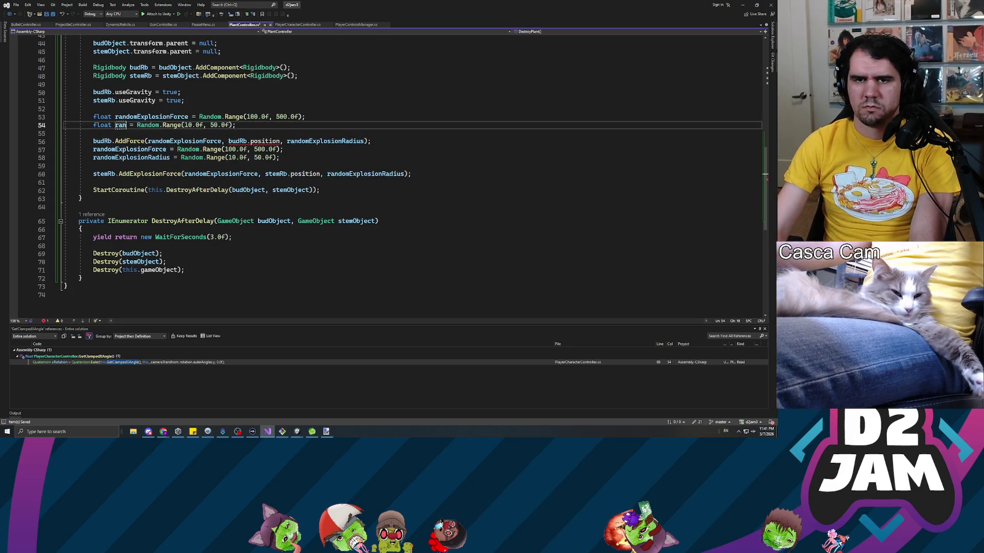
{"action": "type", "text": "xplosionDirectio"}
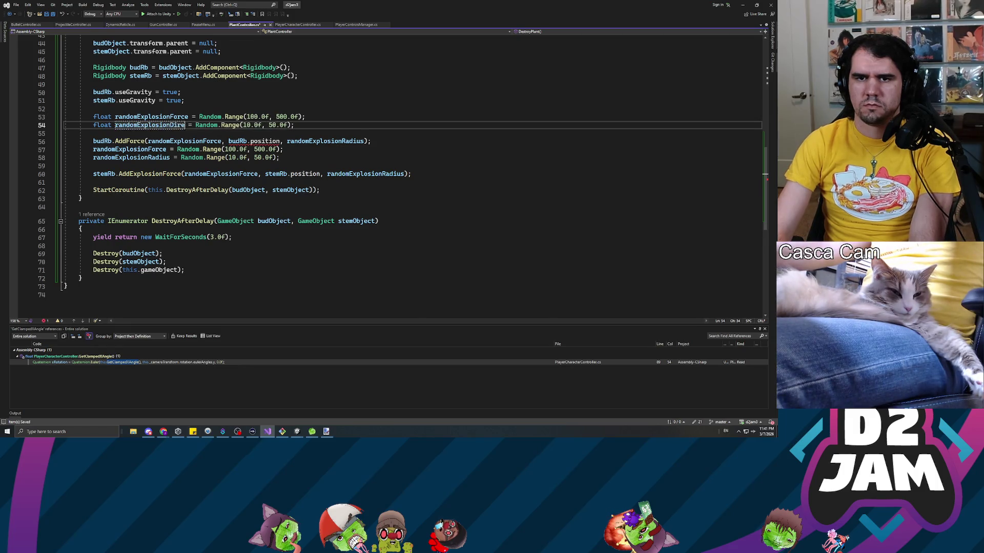
{"action": "type", "text": "n"}
{"action": "key", "text": "ctrl+Right"}
{"action": "key", "text": "ctrl+Right"}
{"action": "key", "text": "shift+End"}
{"action": "type", "text": "Random.onus"}
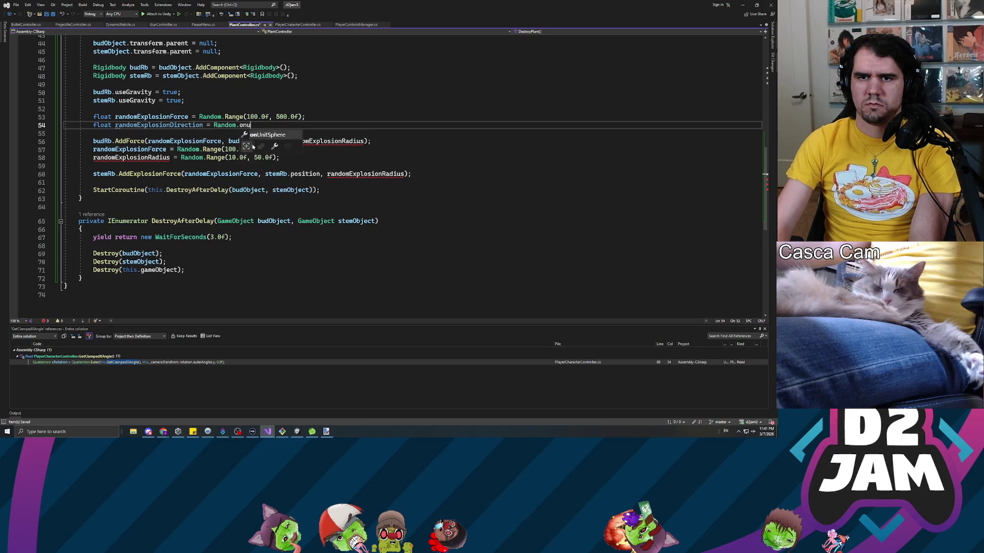
{"action": "key", "text": "Tab"}
{"action": "type", "text": ";"}
{"action": "key", "text": "ctrl+s"}
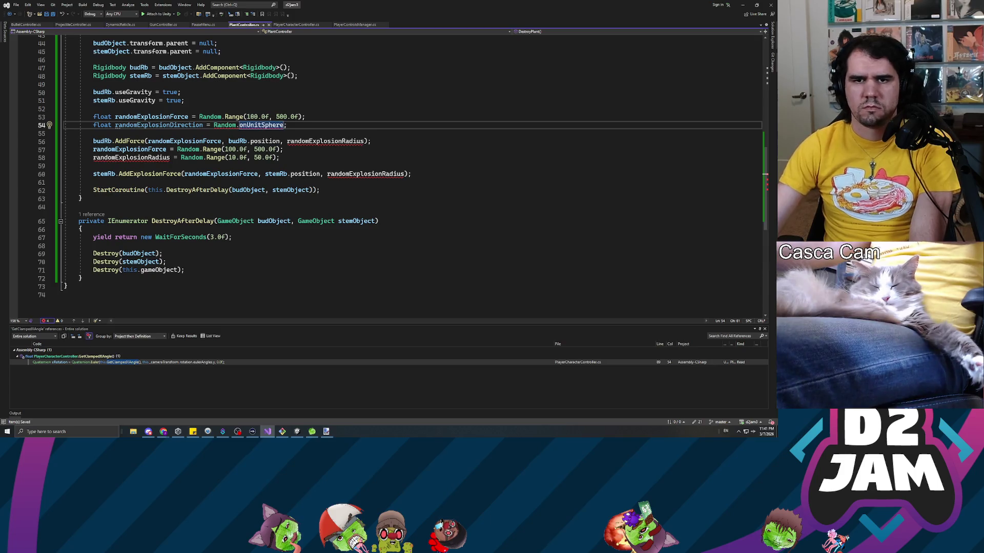
{"action": "double_click", "coordinate": [101, 125]}
{"action": "type", "text": "Vector3"}
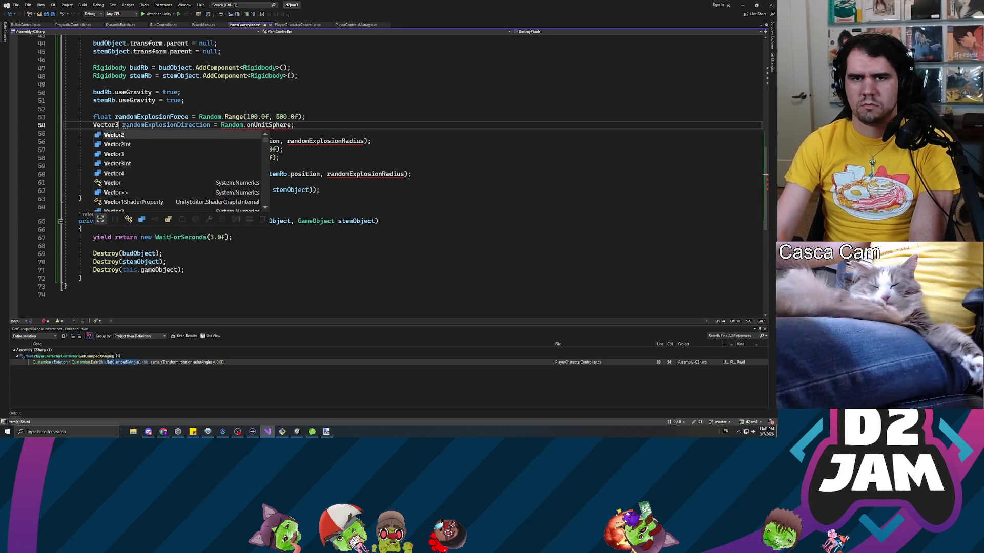
{"action": "key", "text": "Escape"}
{"action": "key", "text": "ctrl+s"}
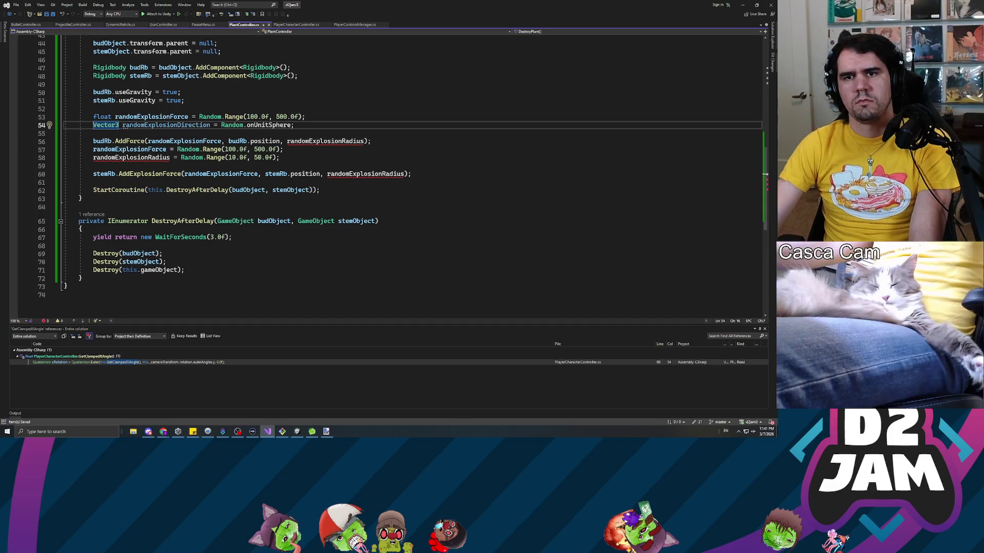
- Review the force Range on line 53 and select the AddForce line to rewrite
{"action": "left_click", "coordinate": [258, 117]}
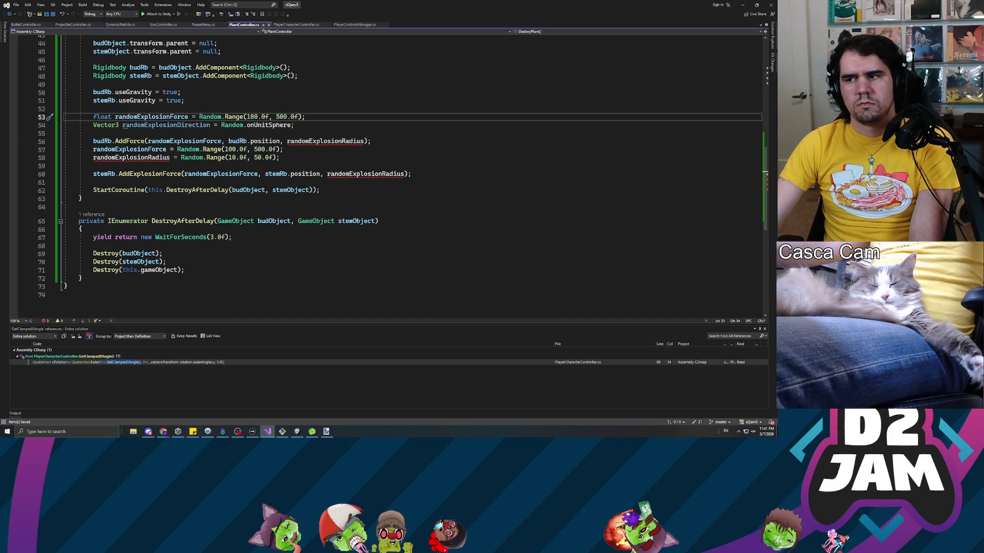
{"action": "left_click", "coordinate": [234, 117]}
{"action": "left_click", "coordinate": [370, 141]}
- Retype the bud's force call as budRb.AddForce and rename randomExplosionDirection to randomDirection
{"action": "key", "text": "shift+Home"}
{"action": "type", "text": "b"}
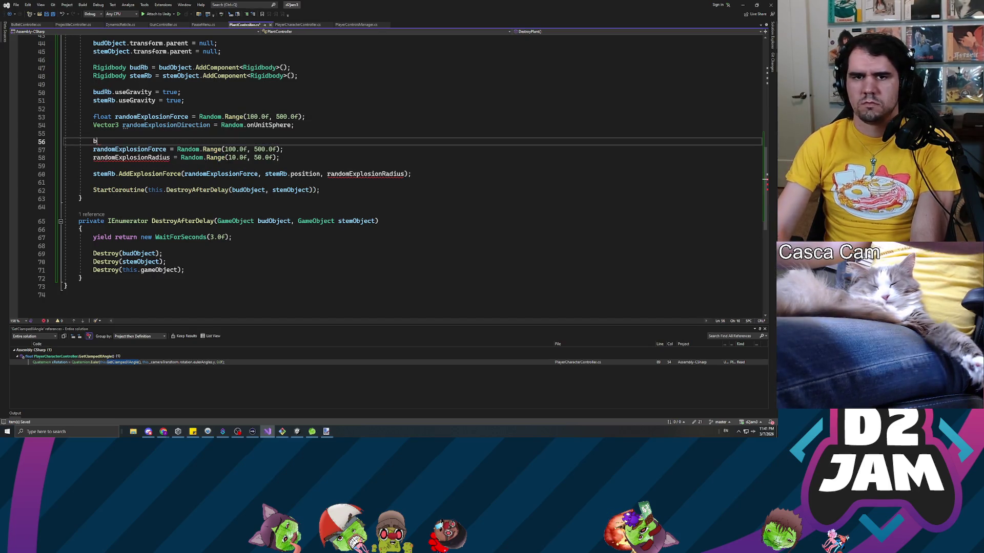
{"action": "type", "text": "udRb.a"}
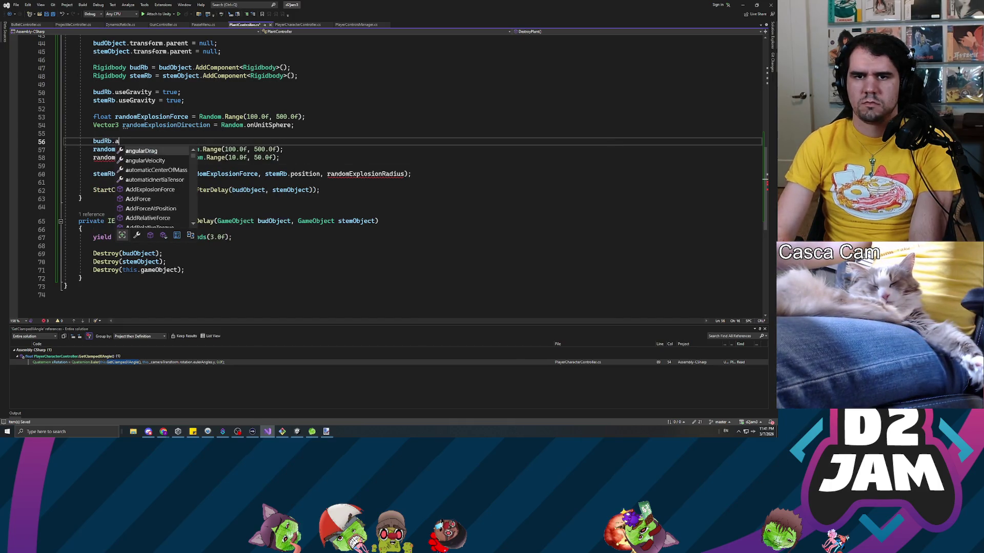
{"action": "type", "text": "ddF"}
{"action": "key", "text": "Tab"}
{"action": "type", "text": "("}
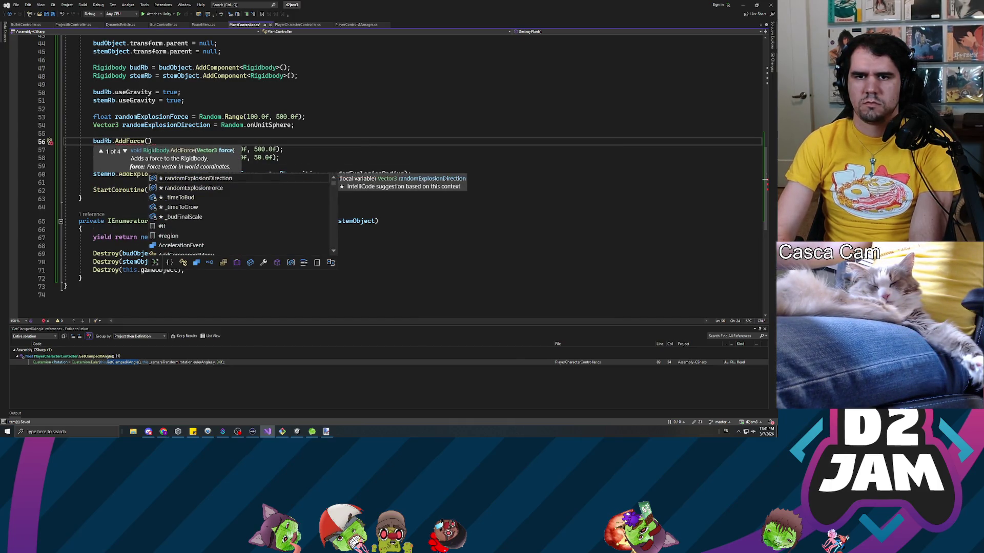
{"action": "type", "text": "randomforcedi"}
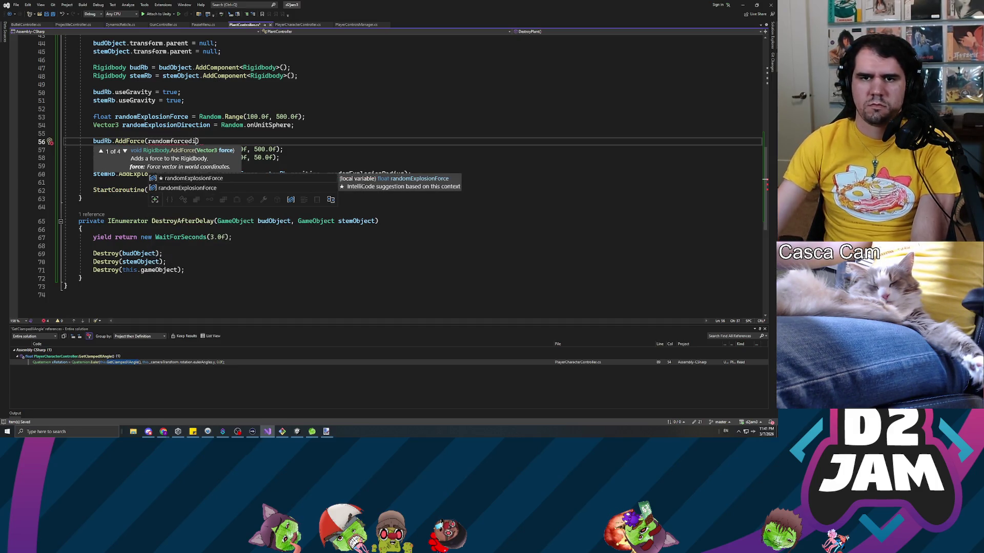
{"action": "double_click", "coordinate": [149, 126]}
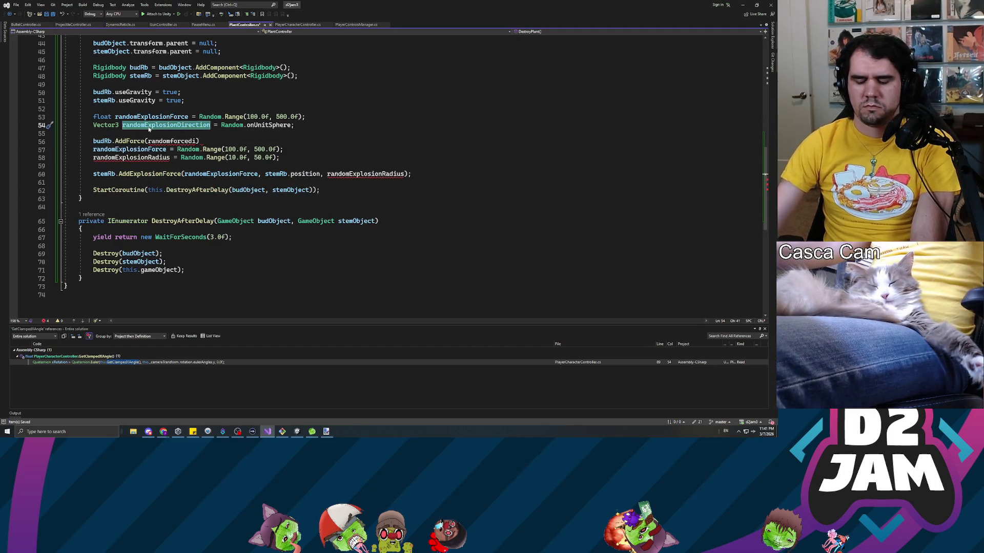
{"action": "type", "text": "randomDirefc"}
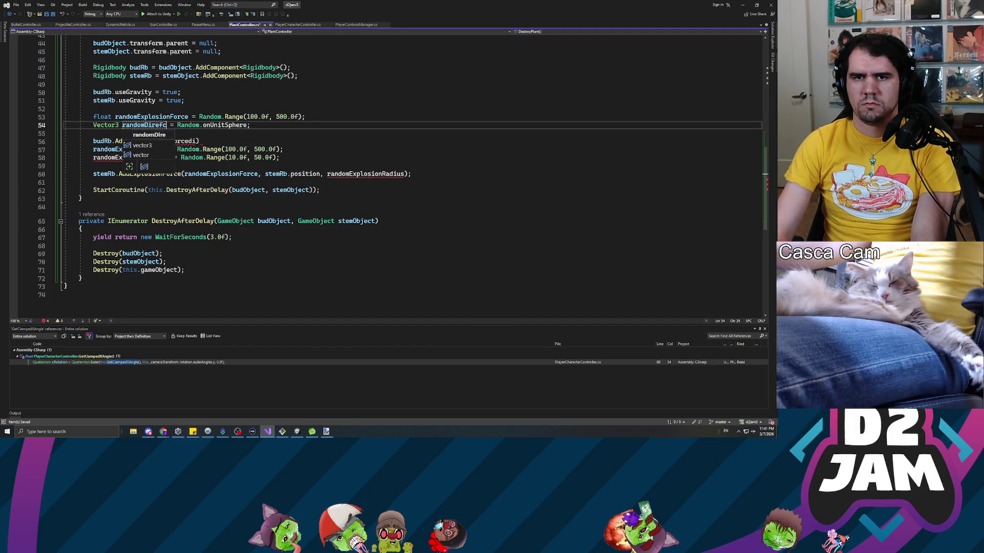
{"action": "key", "text": "BackSpace"}
{"action": "key", "text": "BackSpace"}
{"action": "type", "text": "ction"}
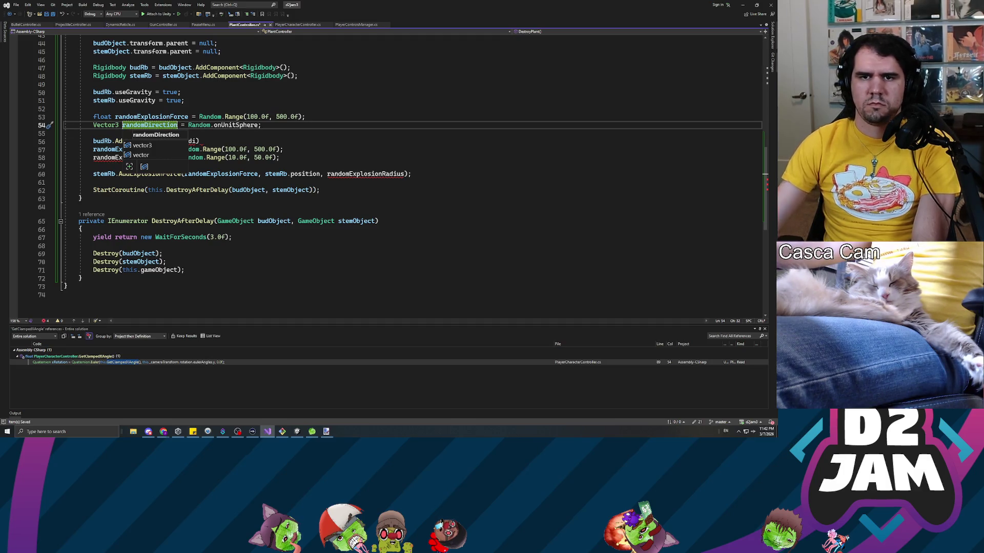
- Rename the force variable to randomMagnitude, pass randomDirection, randomMagnitude and ForceMode.Impulse to the bud, and save
{"action": "double_click", "coordinate": [151, 117]}
{"action": "type", "text": "randomMag"}
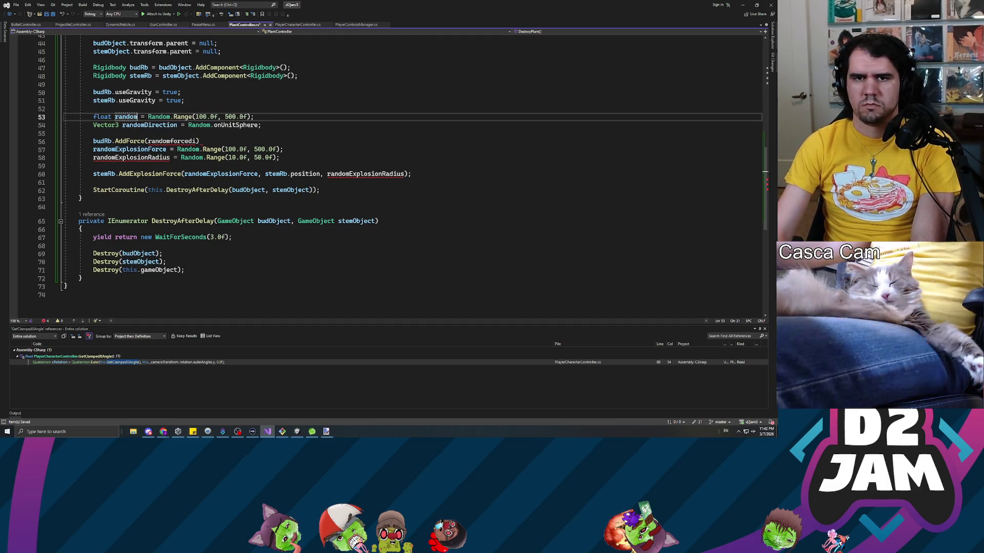
{"action": "type", "text": "nitude"}
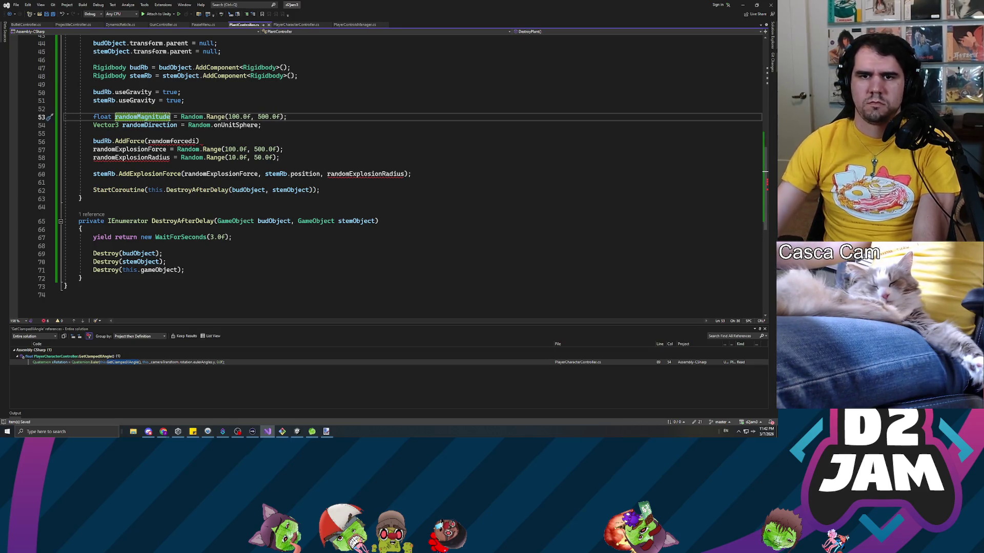
{"action": "left_click", "coordinate": [197, 141]}
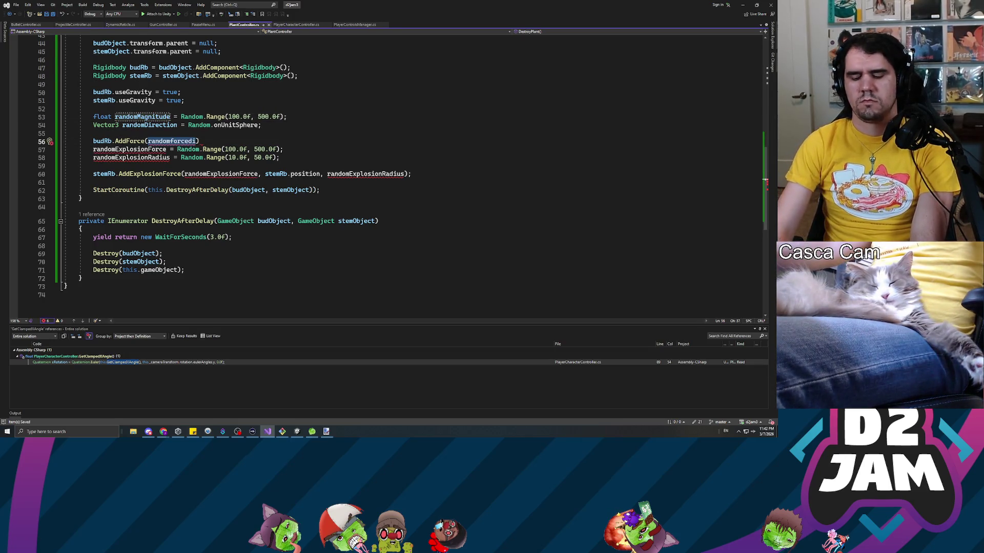
{"action": "key", "text": "BackSpace"}
{"action": "key", "text": "BackSpace"}
{"action": "key", "text": "BackSpace"}
{"action": "type", "text": "Di"}
{"action": "key", "text": "Tab"}
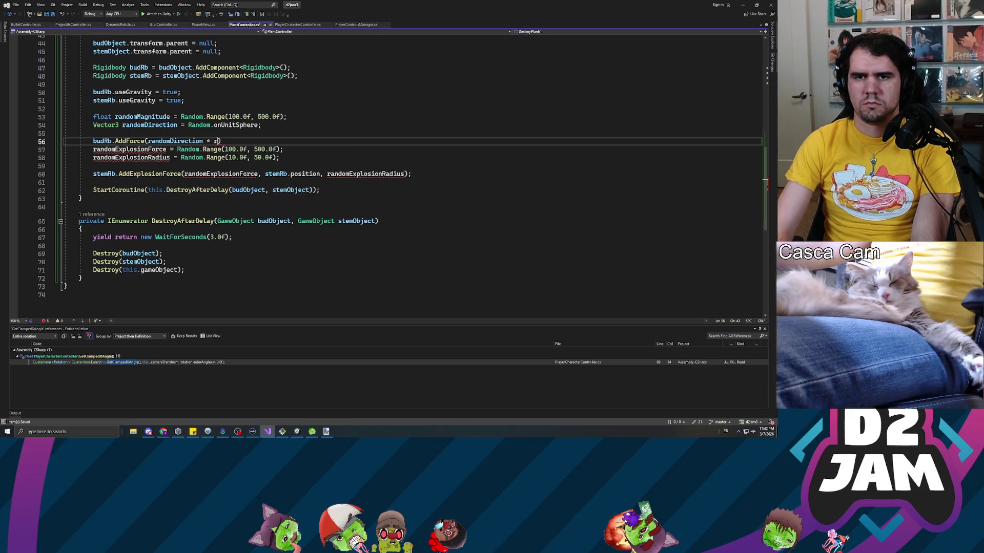
{"action": "type", "text": "andomMagnitude, Forcemod"}
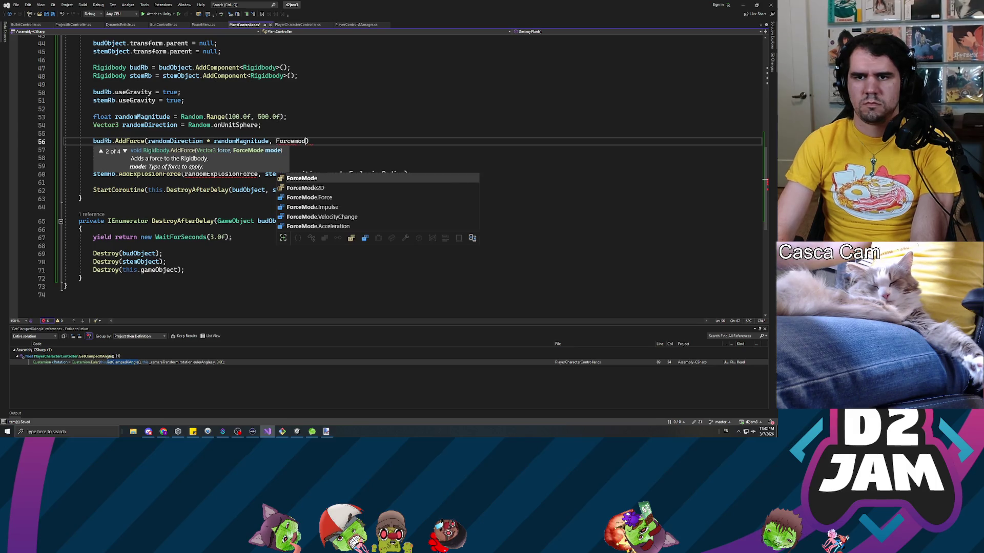
{"action": "type", "text": "."}
{"action": "key", "text": "Down"}
{"action": "key", "text": "Down"}
{"action": "key", "text": "Down"}
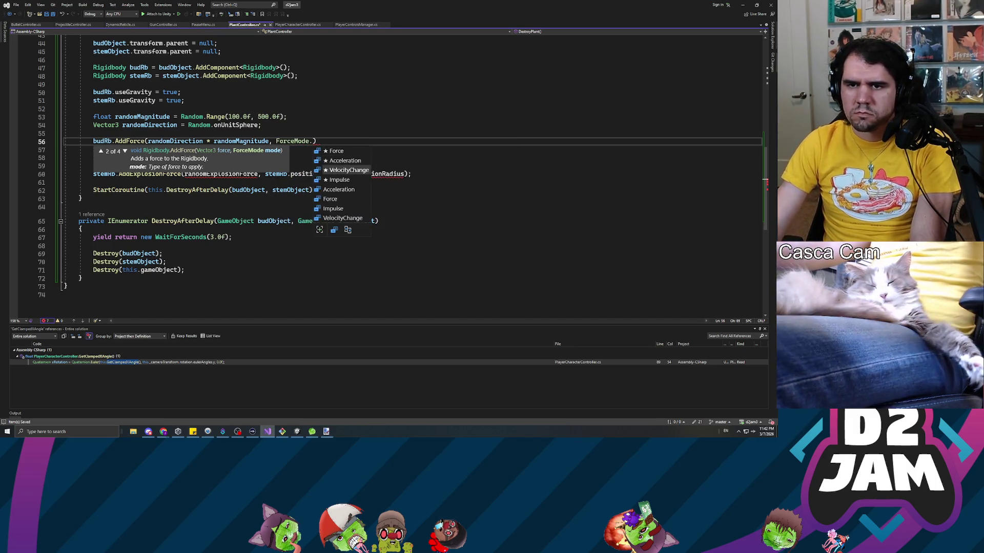
{"action": "key", "text": "Tab"}
{"action": "key", "text": "Escape"}
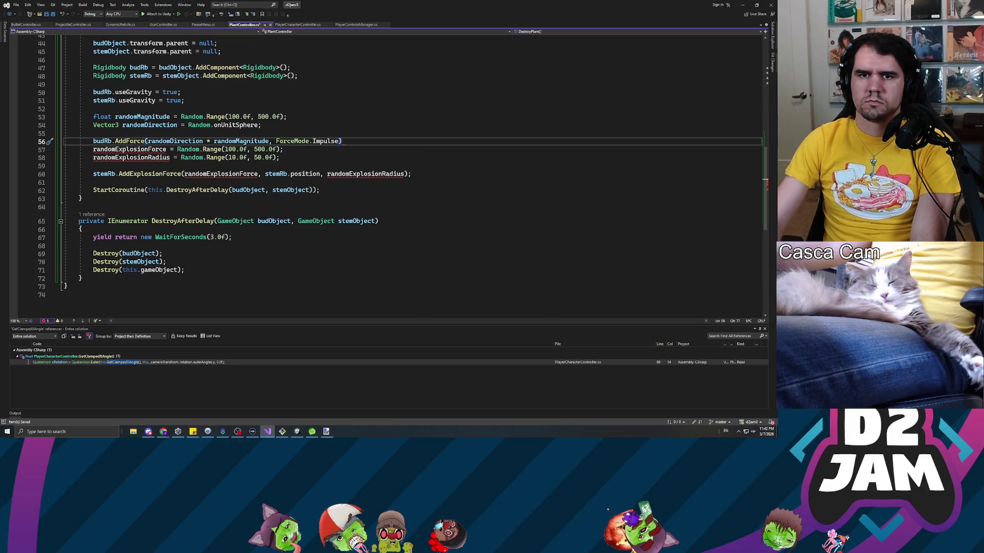
{"action": "type", "text": ";"}
{"action": "key", "text": "ctrl+s"}
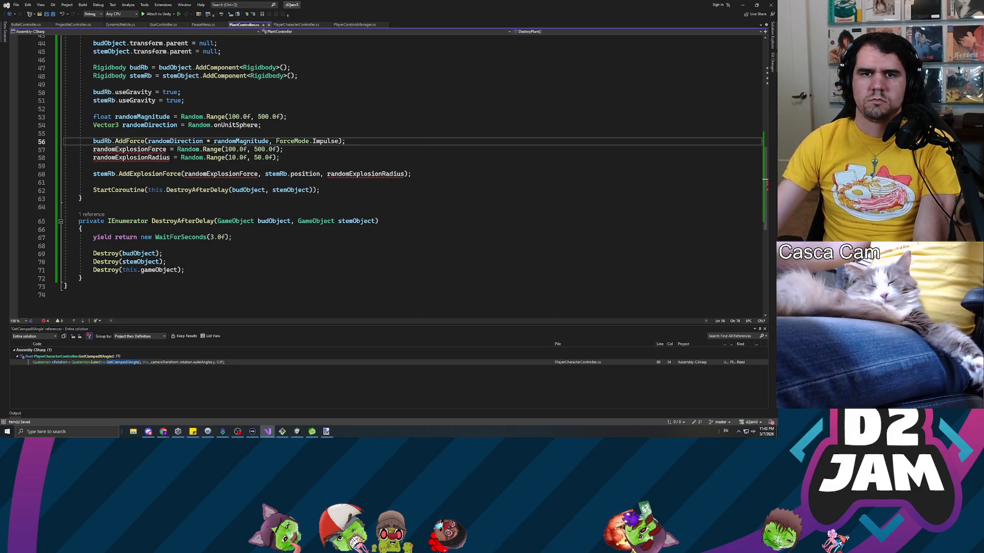
- Replace the explosion force and radius with randomMagnitude and randomDirection, making randomDirection Random.onUnitSphere
{"action": "double_click", "coordinate": [130, 149]}
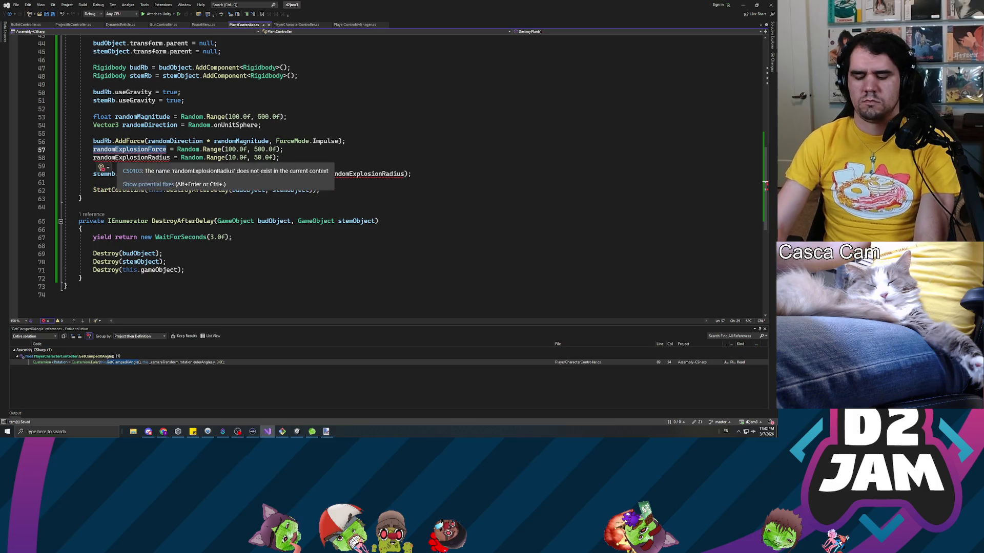
{"action": "type", "text": "randomMagnitude"}
{"action": "double_click", "coordinate": [131, 158]}
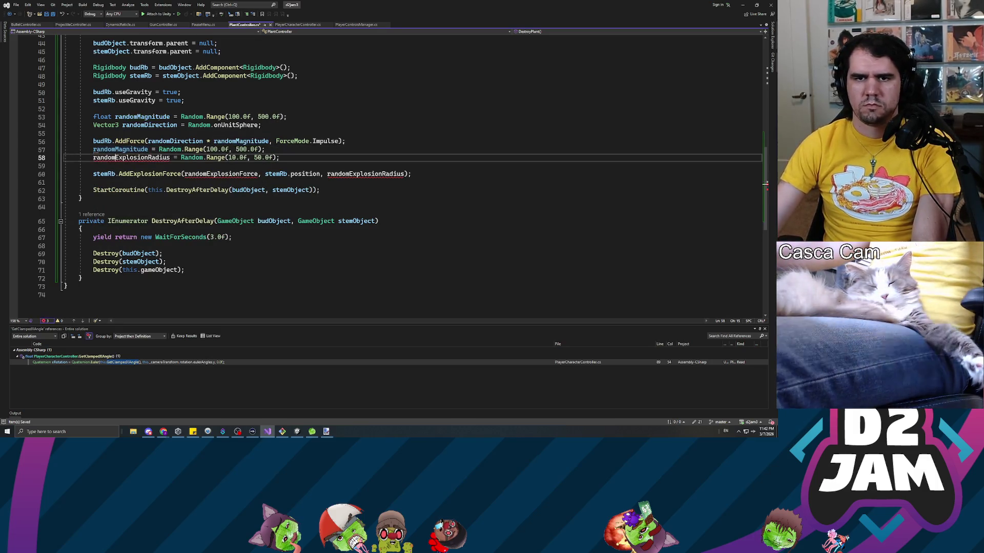
{"action": "type", "text": "randomdi"}
{"action": "key", "text": "Tab"}
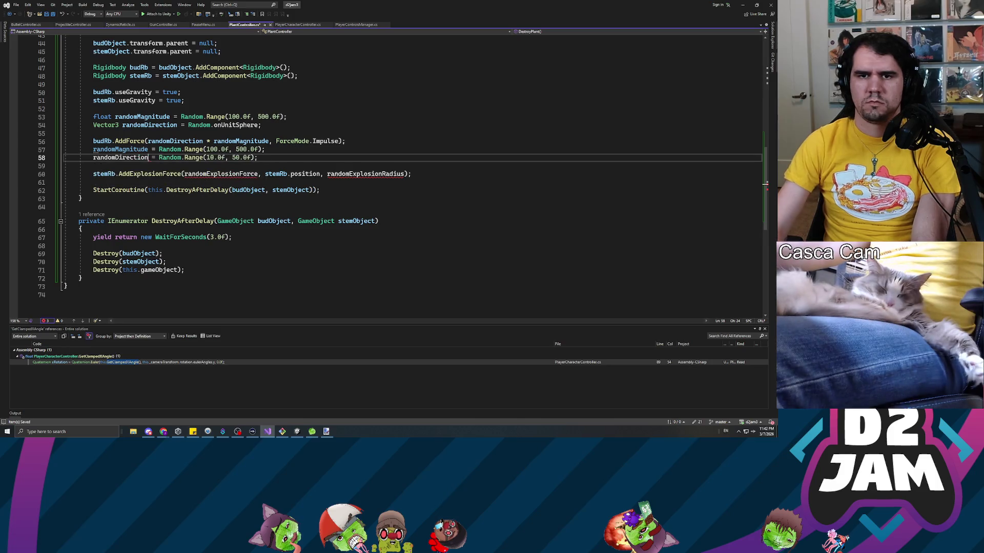
{"action": "key", "text": "Up"}
{"action": "key", "text": "Return"}
{"action": "key", "text": "Down"}
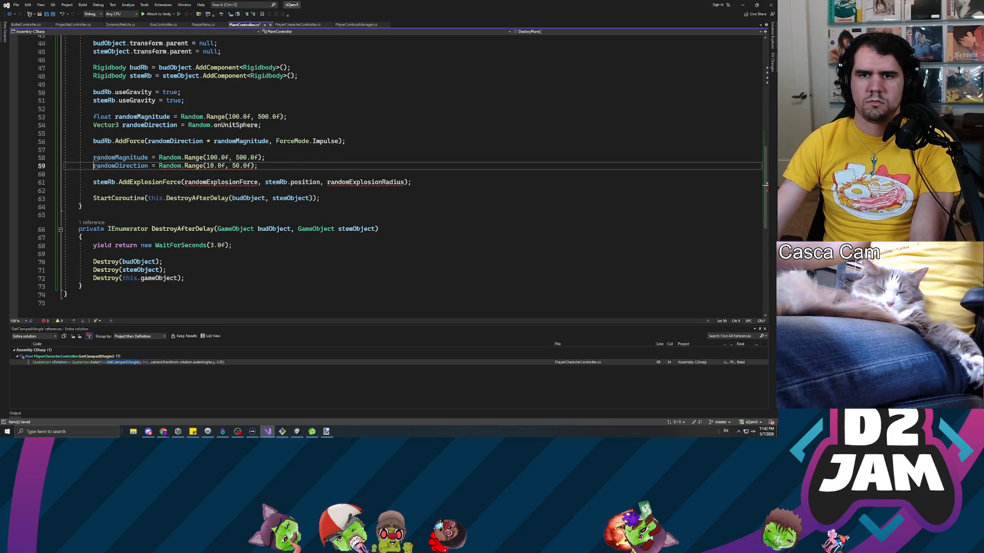
{"action": "left_click_drag", "start_coordinate": [188, 125], "coordinate": [262, 125]}
{"action": "key", "text": "ctrl+c"}
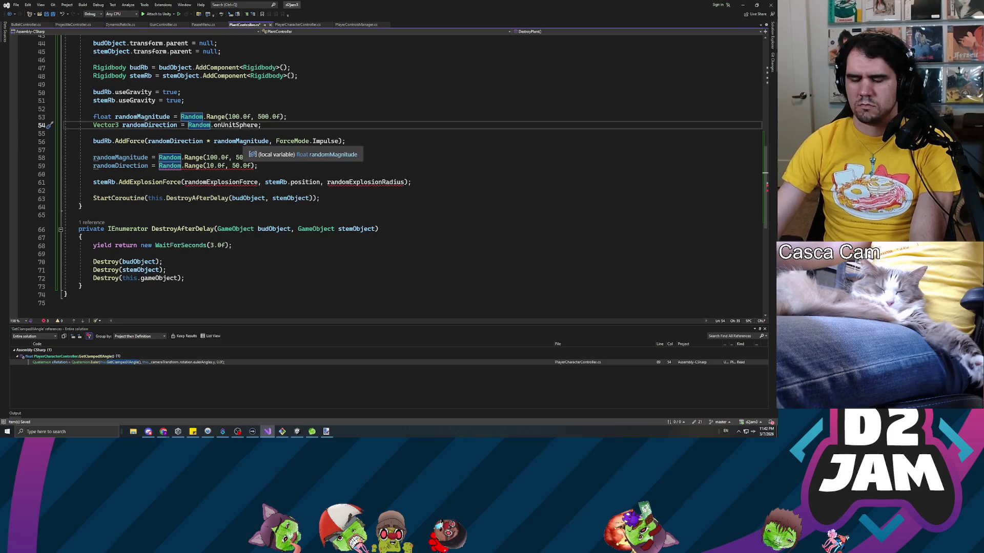
{"action": "key", "text": "Down"}
{"action": "key", "text": "Down"}
{"action": "key", "text": "Down"}
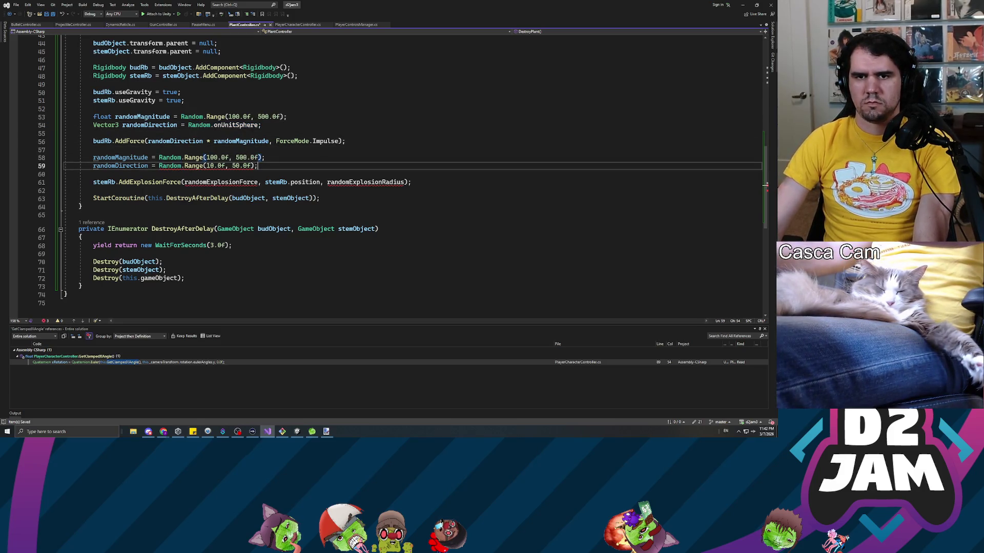
{"action": "key", "text": "ctrl+shift+Left"}
{"action": "key", "text": "ctrl+shift+Left"}
{"action": "key", "text": "ctrl+shift+Left"}
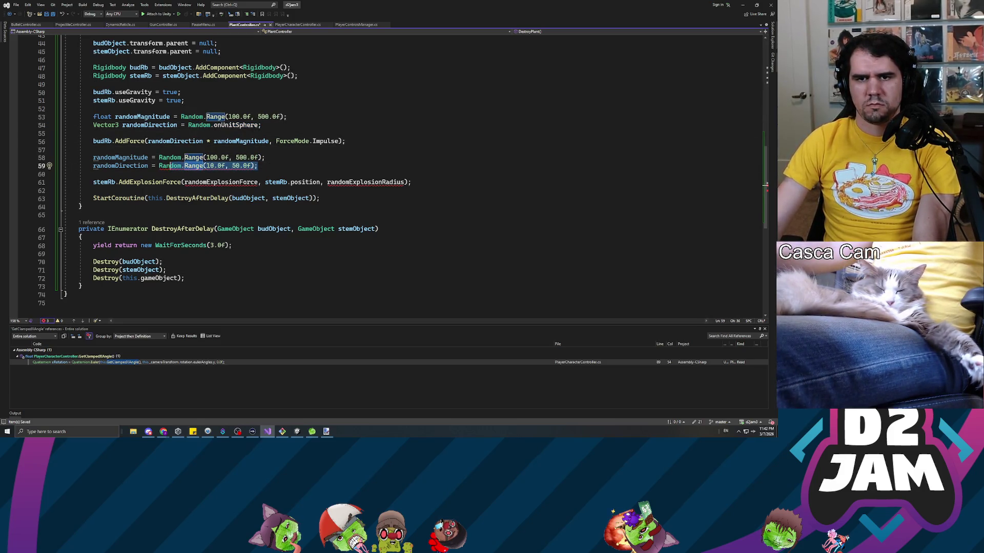
{"action": "key", "text": "ctrl+v"}
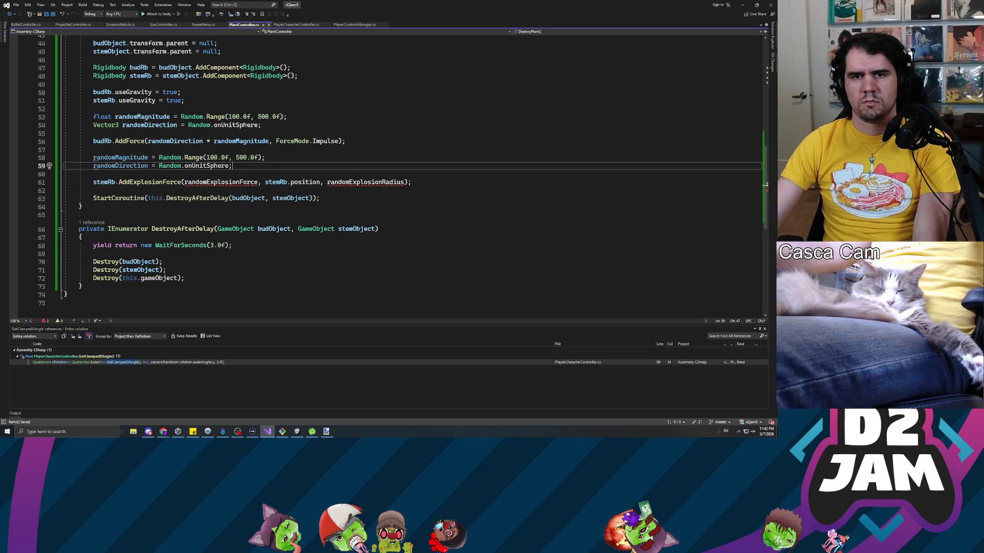
- Copy the bud's AddForce line over the stem's explosion-force line and retarget it to stemRb
{"action": "key", "text": "Up"}
{"action": "key", "text": "Up"}
{"action": "key", "text": "Up"}
{"action": "key", "text": "Home"}
{"action": "key", "text": "shift+End"}
{"action": "key", "text": "ctrl+c"}
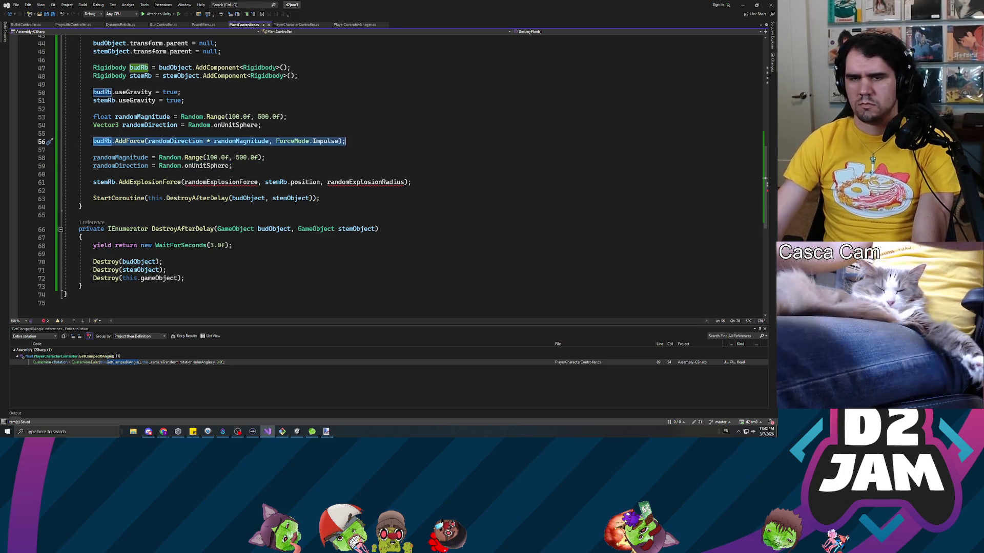
{"action": "key", "text": "Down"}
{"action": "key", "text": "Down"}
{"action": "key", "text": "Down"}
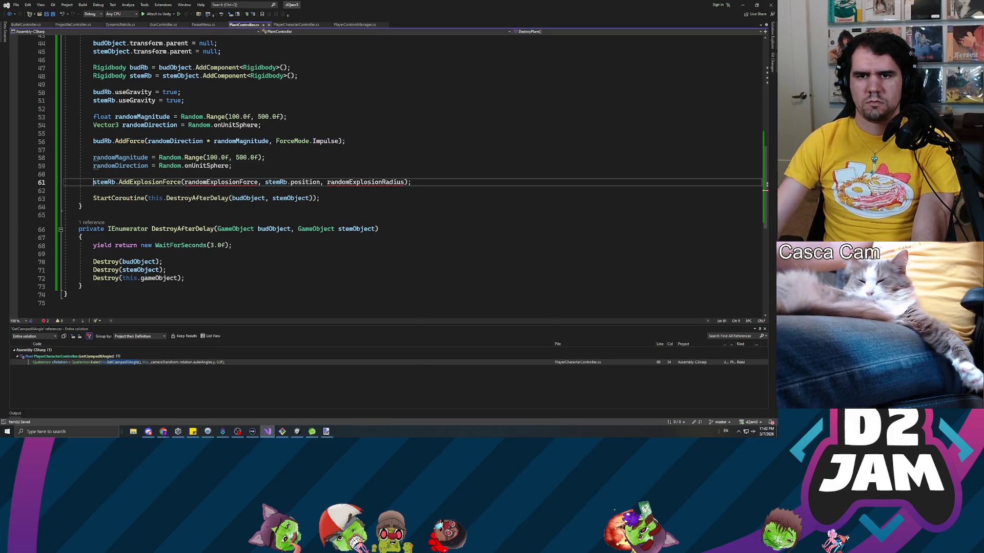
{"action": "key", "text": "shift+End"}
{"action": "key", "text": "ctrl+v"}
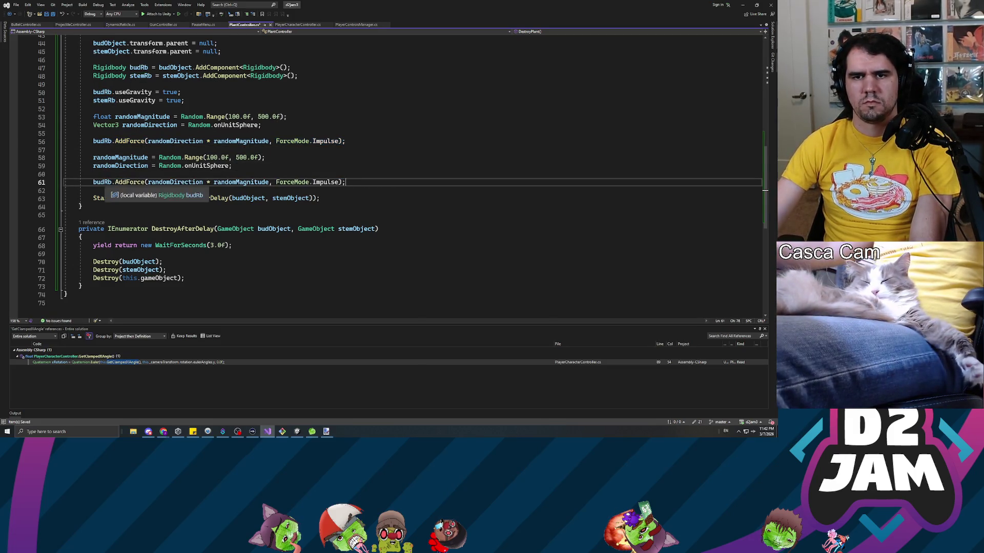
{"action": "double_click", "coordinate": [102, 182]}
{"action": "type", "text": "stemR"}
{"action": "key", "text": "Tab"}
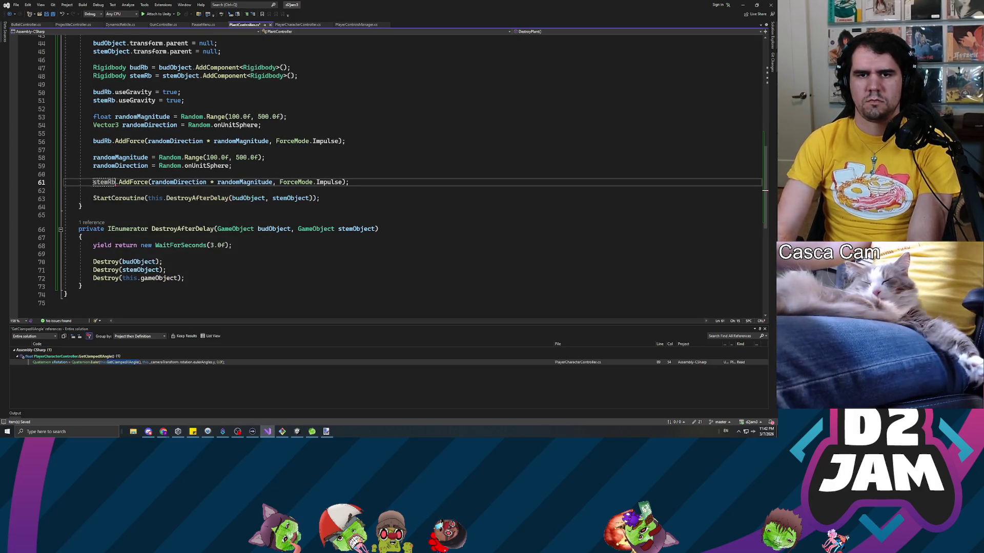
{"action": "key", "text": "alt+Tab"}
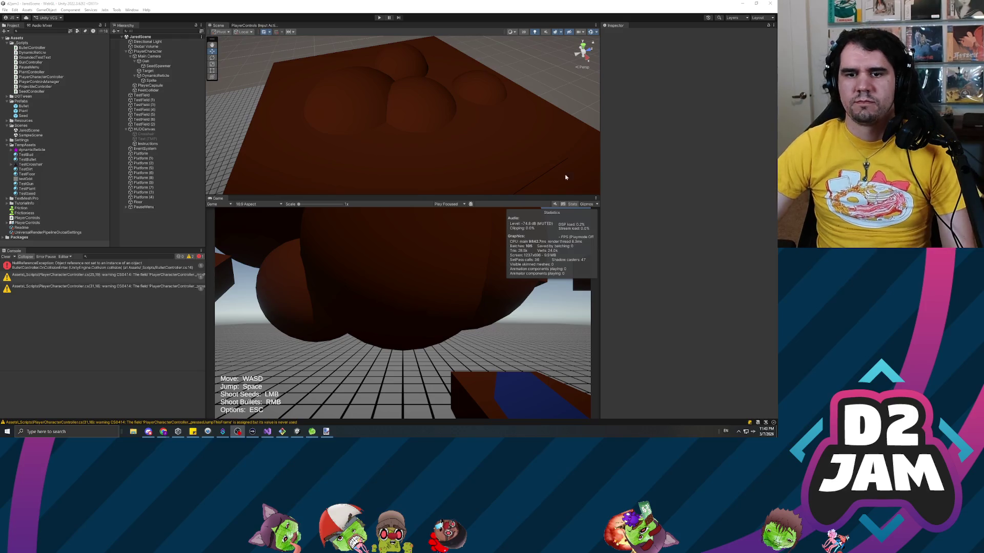
- Inspect the console error, then play-test by shooting one seed to watch the plant burst
{"action": "double_click", "coordinate": [65, 266]}
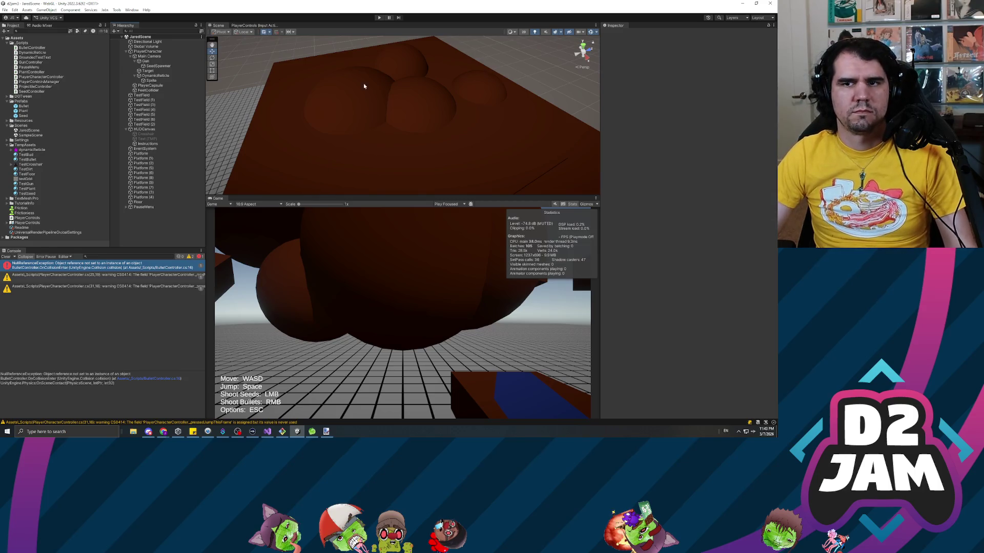
{"action": "left_click", "coordinate": [379, 18]}
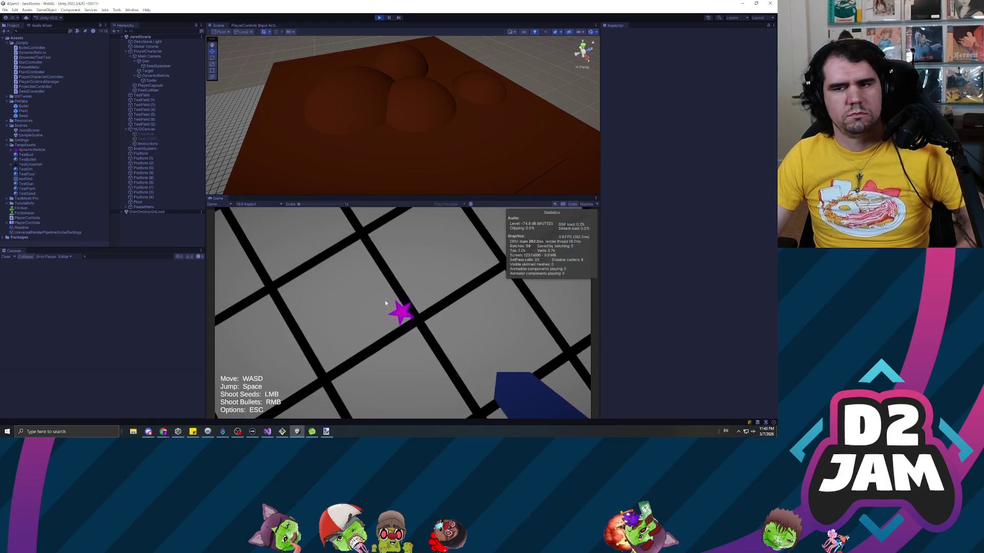
{"action": "left_click", "coordinate": [403, 311]}
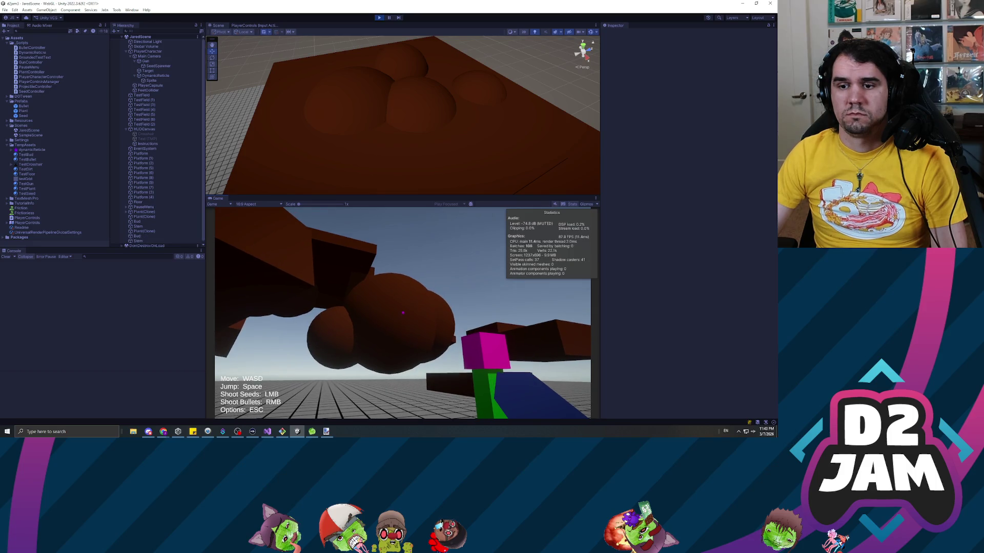
{"action": "key", "text": "Escape"}
{"action": "left_click", "coordinate": [380, 18]}
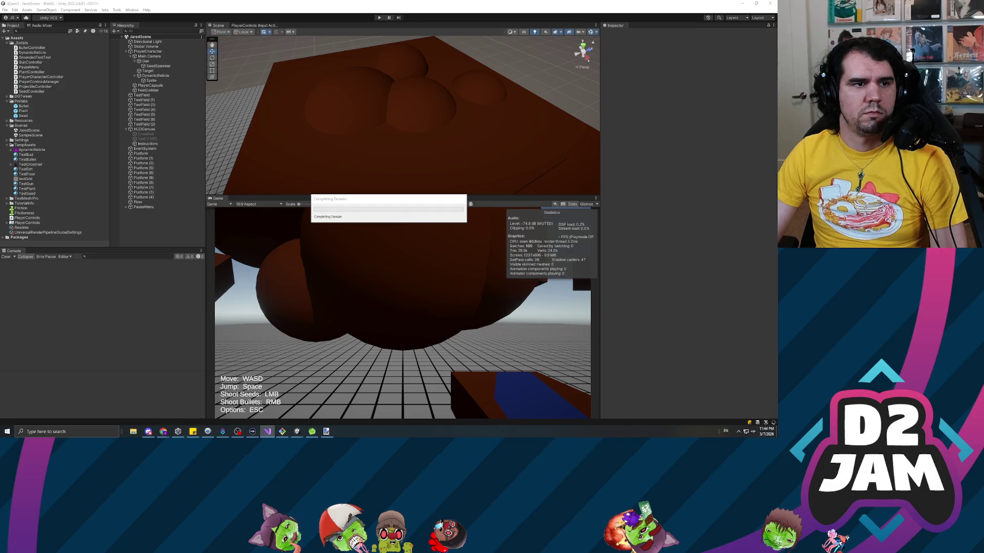
- Make room in DestroyPlant with a blank line above the rigidbody setup
{"action": "key", "text": "alt+Tab"}
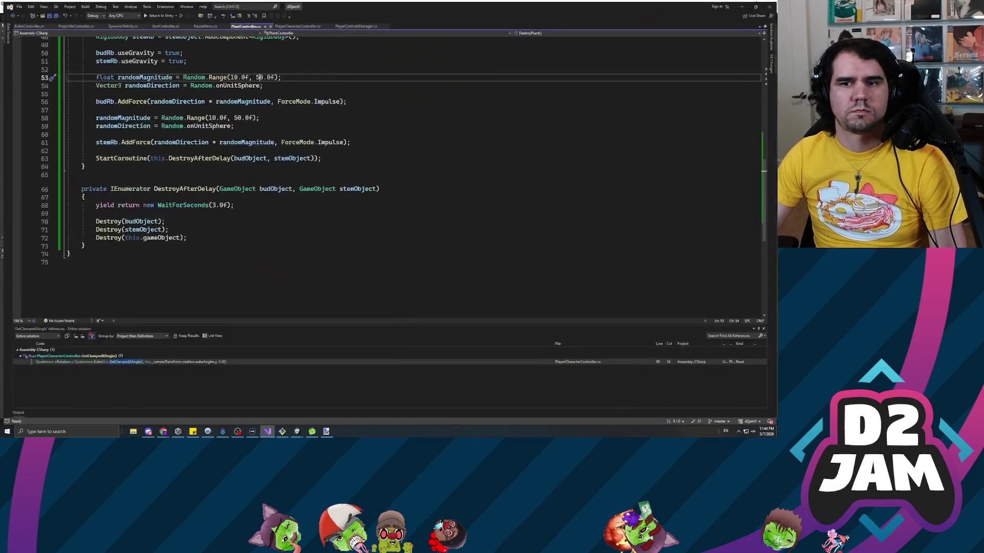
{"action": "left_click", "coordinate": [343, 141]}
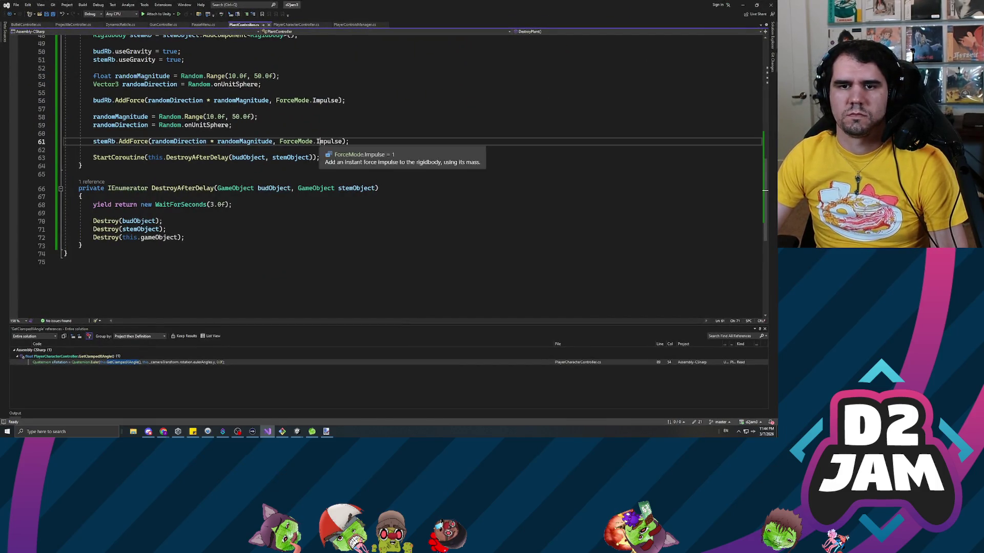
{"action": "key", "text": "End"}
{"action": "key", "text": "Return"}
{"action": "key", "text": "Return"}
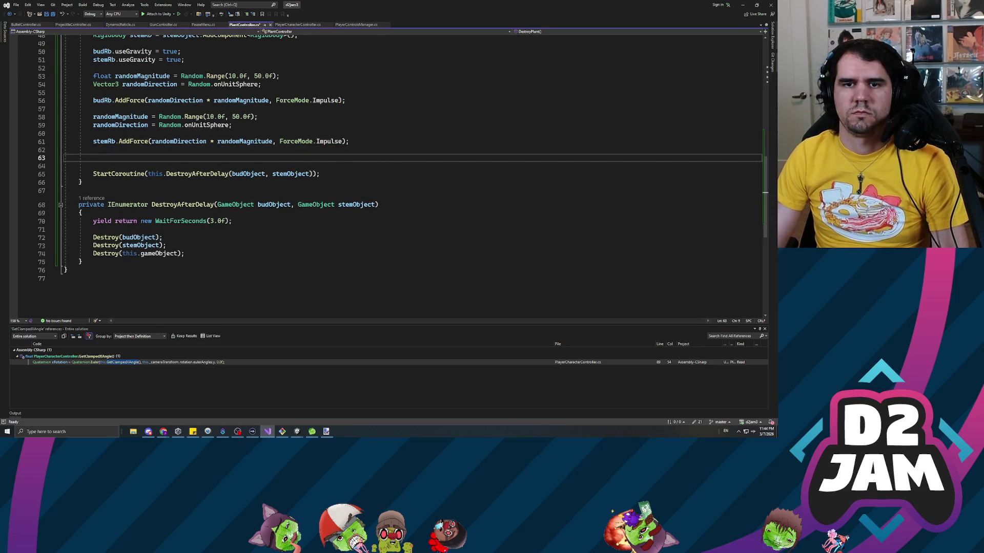
{"action": "key", "text": "Up"}
{"action": "key", "text": "Up"}
{"action": "key", "text": "Up"}
{"action": "key", "text": "Down"}
{"action": "key", "text": "Down"}
{"action": "key", "text": "Down"}
{"action": "key", "text": "Down"}
{"action": "scroll", "coordinate": [399, 175], "scroll_direction": "up", "scroll_amount": 2}
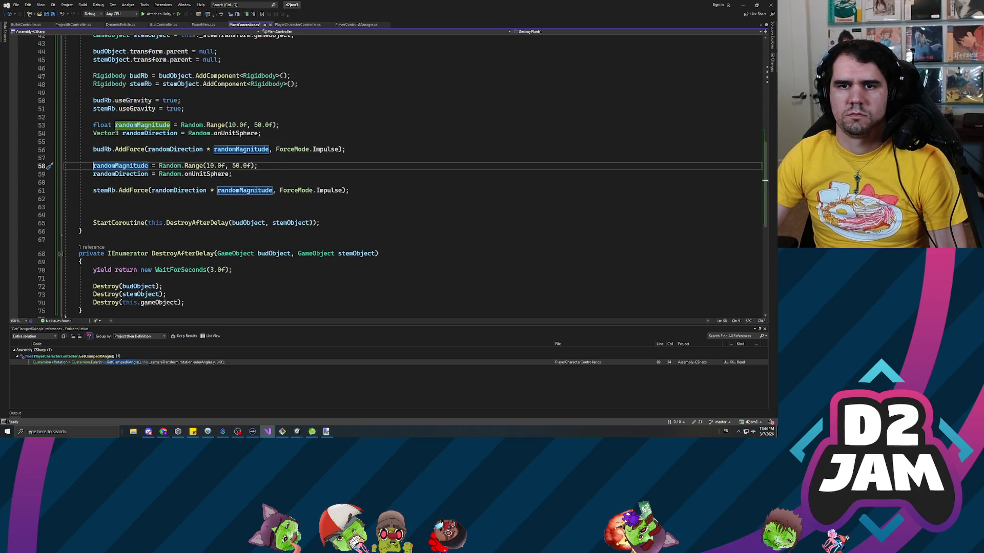
{"action": "key", "text": "Up"}
{"action": "key", "text": "Up"}
{"action": "key", "text": "Up"}
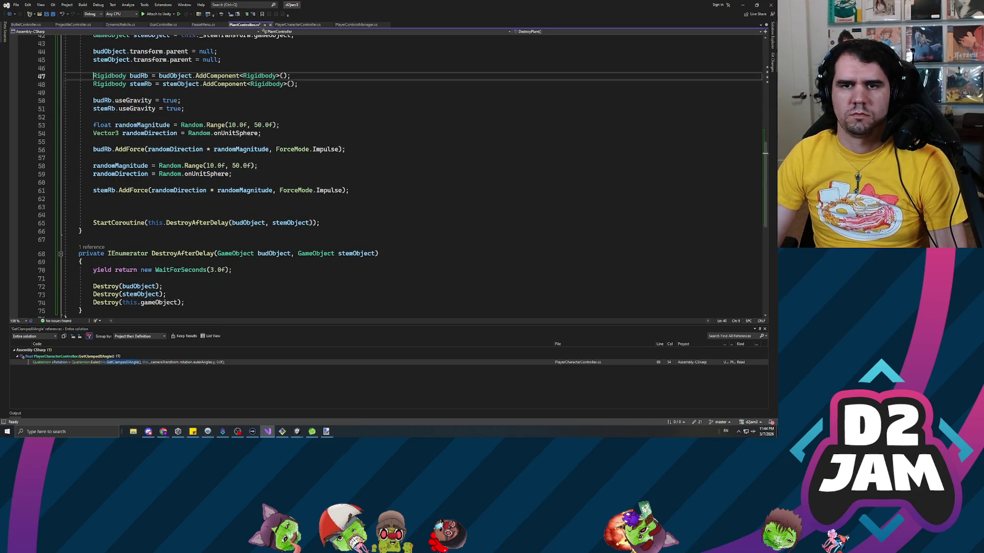
{"action": "key", "text": "Down"}
{"action": "key", "text": "Down"}
{"action": "key", "text": "Down"}
{"action": "key", "text": "Return"}
{"action": "key", "text": "Return"}
{"action": "key", "text": "Up"}
{"action": "key", "text": "Up"}
- Add budObject.layer = 0; and stemObject.layer = 0; there, then save the script
{"action": "type", "text": "budObject."}
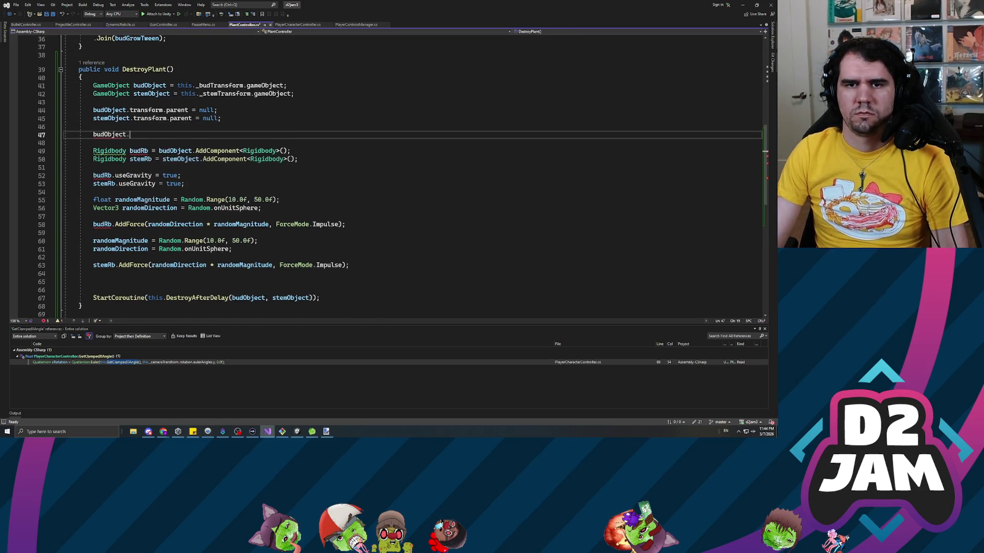
{"action": "type", "text": "layer = 0;"}
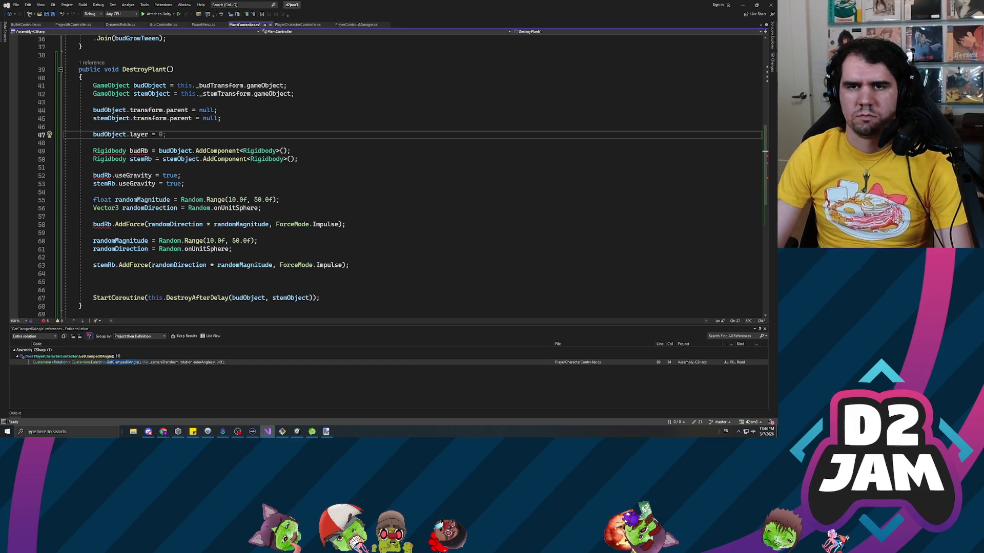
{"action": "key", "text": "Tab"}
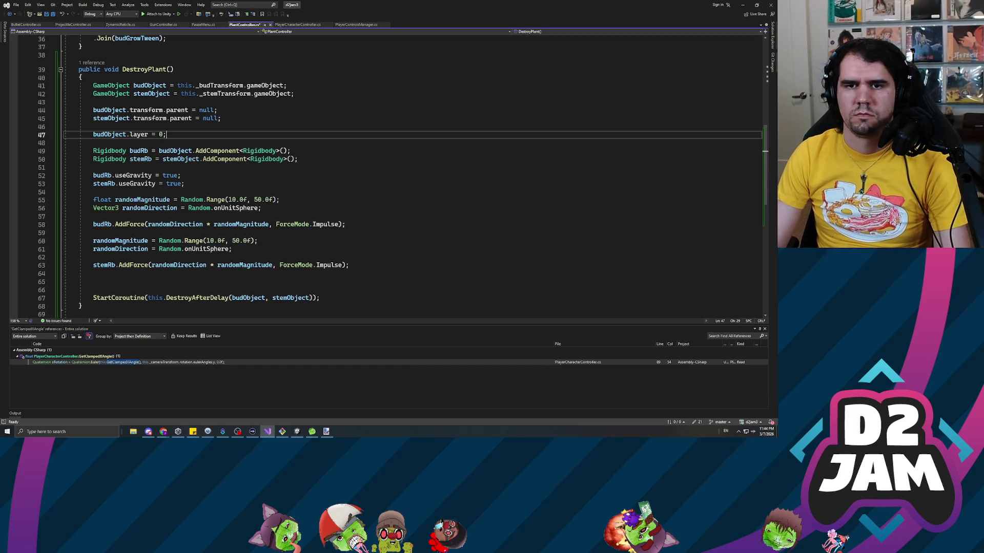
{"action": "key", "text": "Return"}
{"action": "type", "text": "b"}
{"action": "key", "text": "BackSpace"}
{"action": "type", "text": "st"}
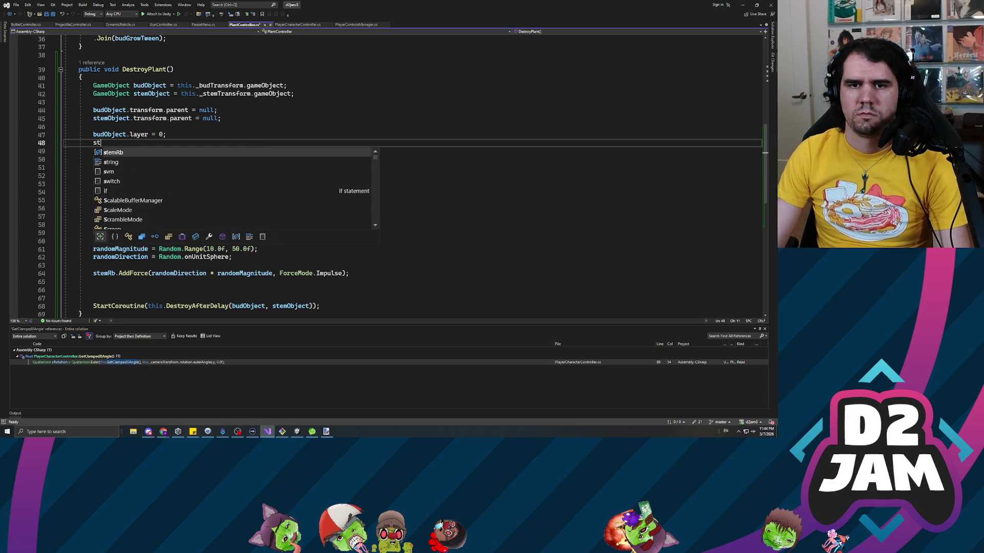
{"action": "type", "text": "emObject.layer = 0;"}
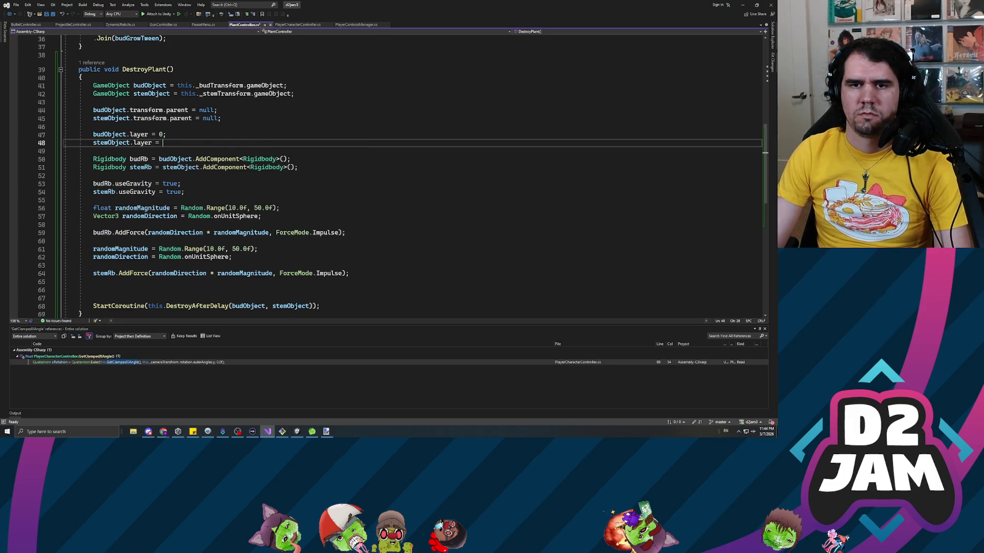
{"action": "key", "text": "ctrl+s"}
{"action": "key", "text": "alt+Tab"}
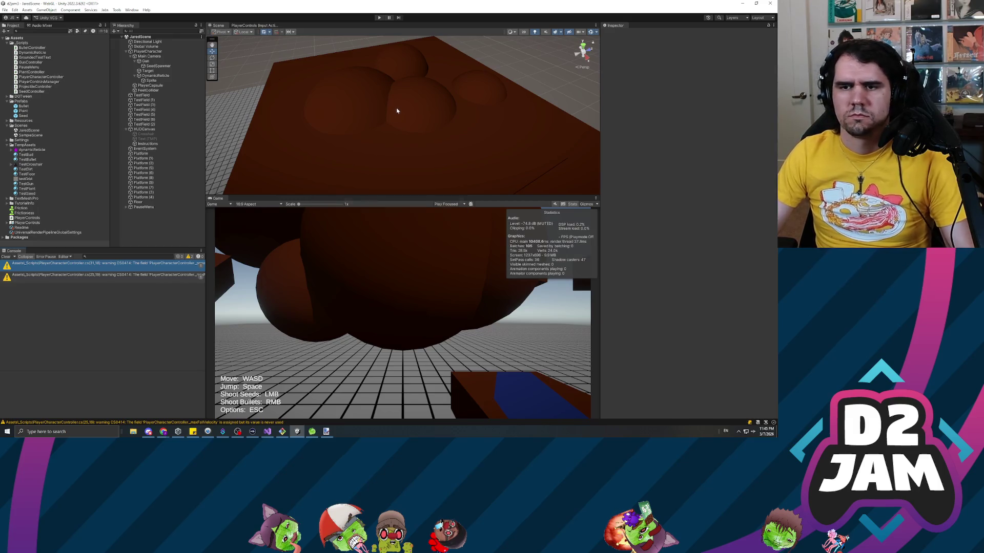
- Start play mode, fire seeds across the floor and canopy, and shoot a bullet at a plant
{"action": "left_click", "coordinate": [379, 18]}
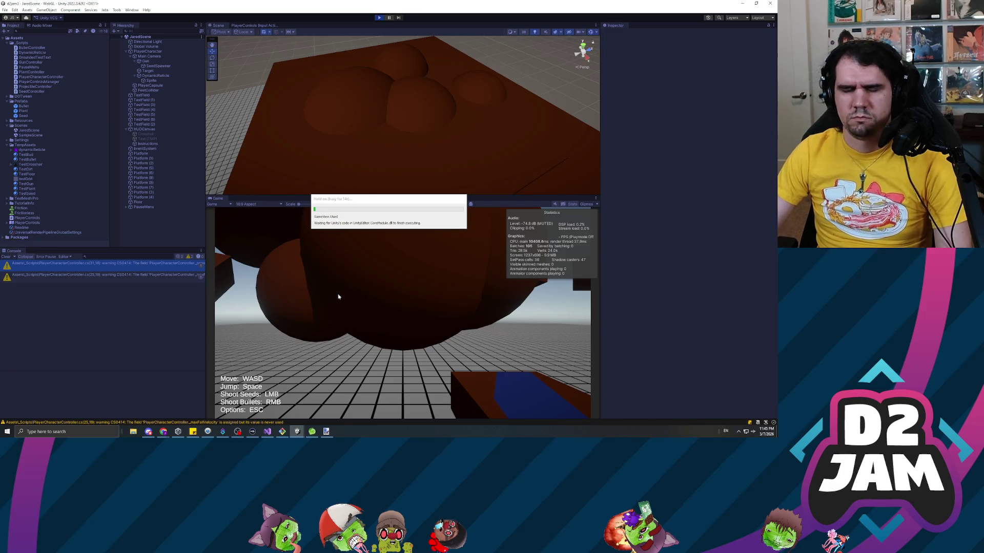
{"action": "left_click", "coordinate": [369, 276]}
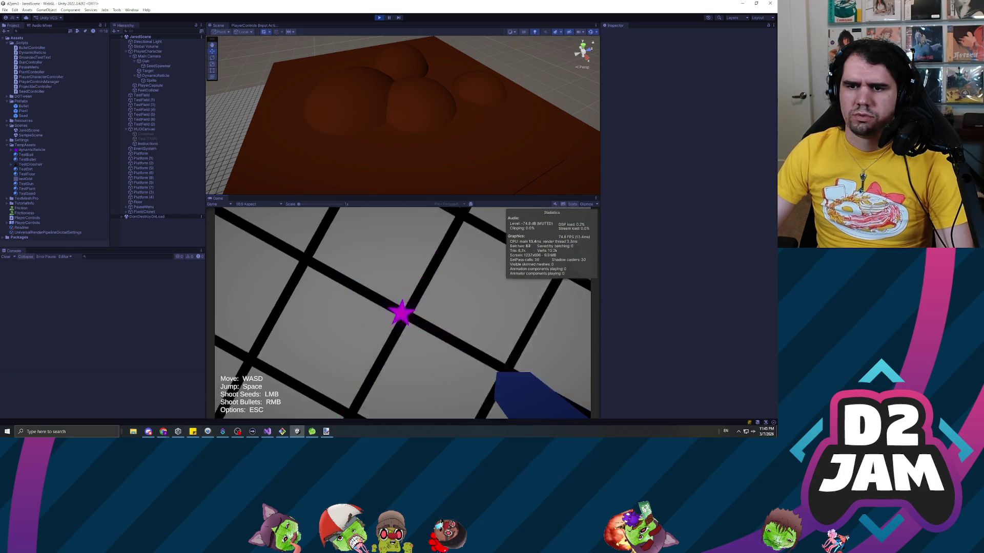
{"action": "right_click", "coordinate": [370, 277]}
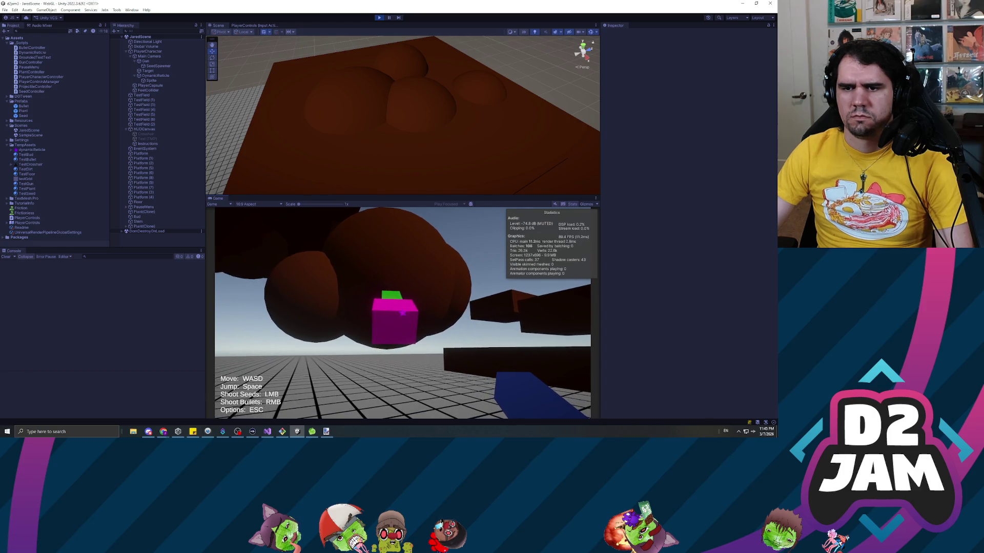
{"action": "left_click", "coordinate": [402, 313]}
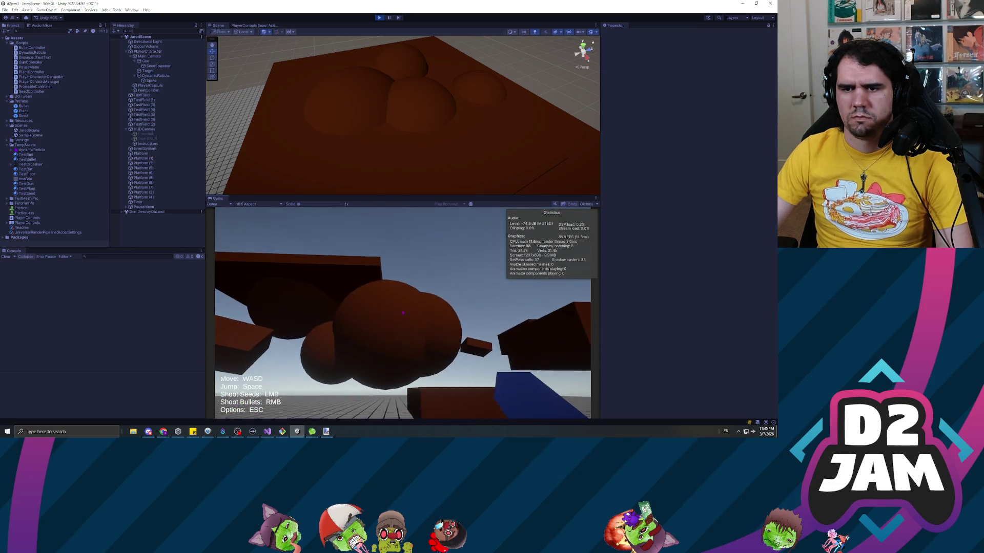
{"action": "left_click", "coordinate": [402, 313]}
{"action": "left_click", "coordinate": [402, 313]}
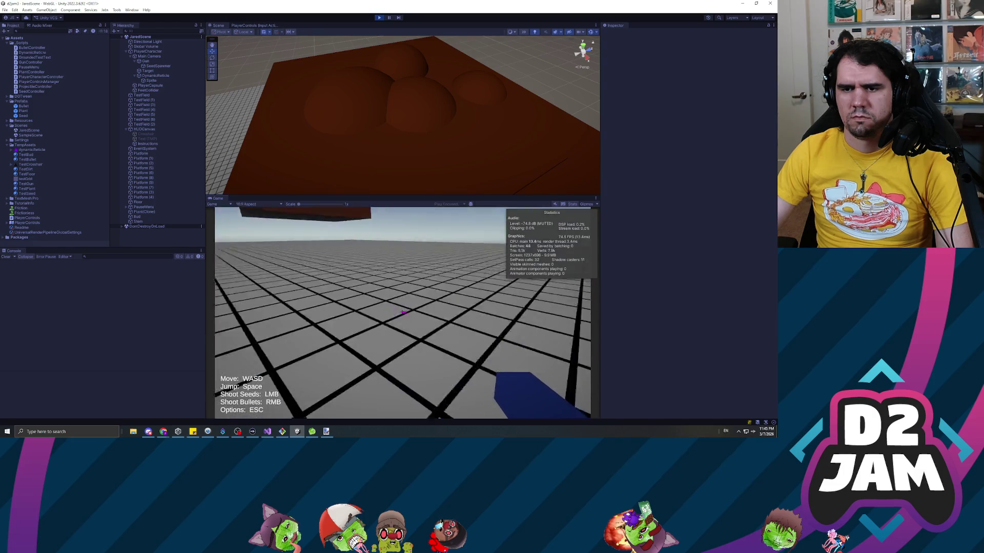
{"action": "left_click", "coordinate": [403, 313]}
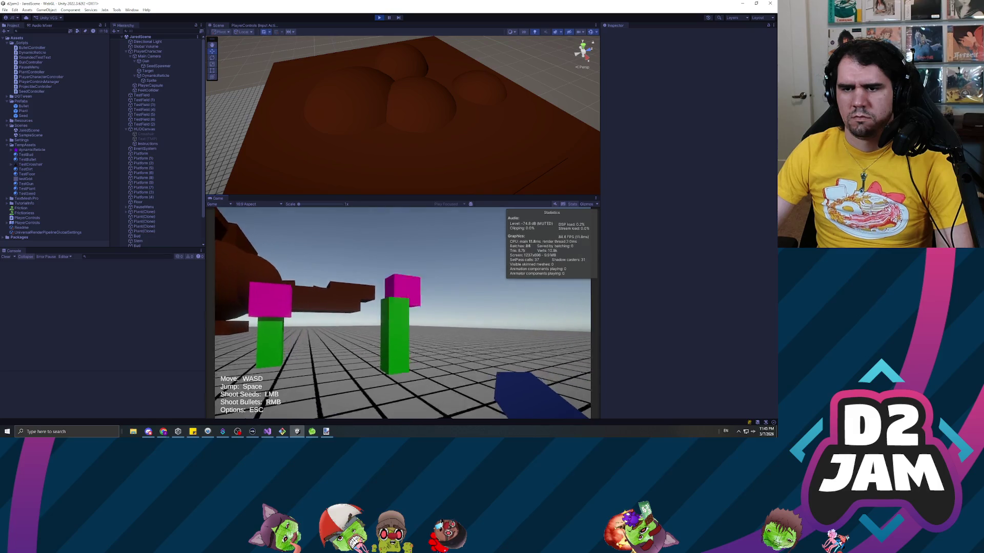
{"action": "left_click", "coordinate": [403, 313]}
{"action": "left_click", "coordinate": [403, 311]}
{"action": "left_click", "coordinate": [403, 311]}
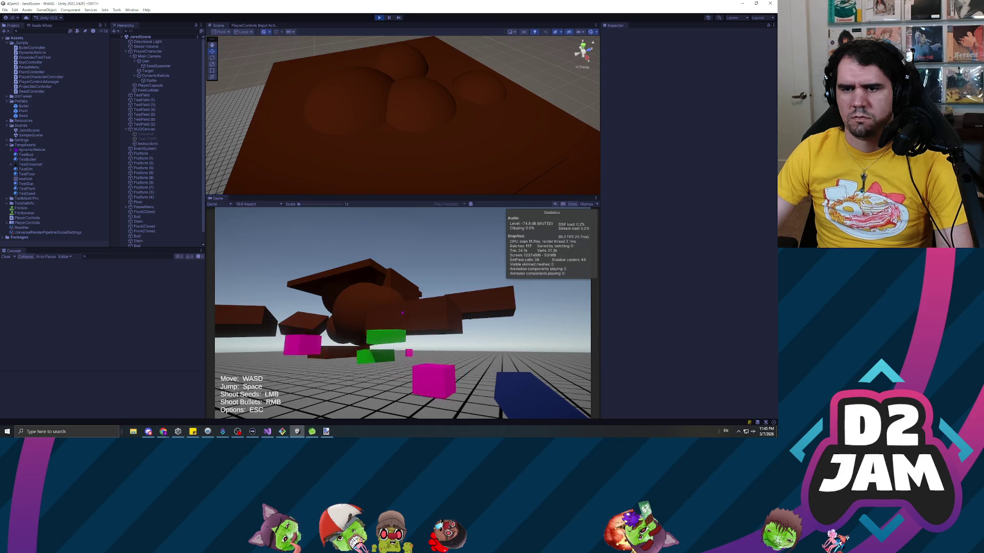
{"action": "left_click", "coordinate": [402, 312]}
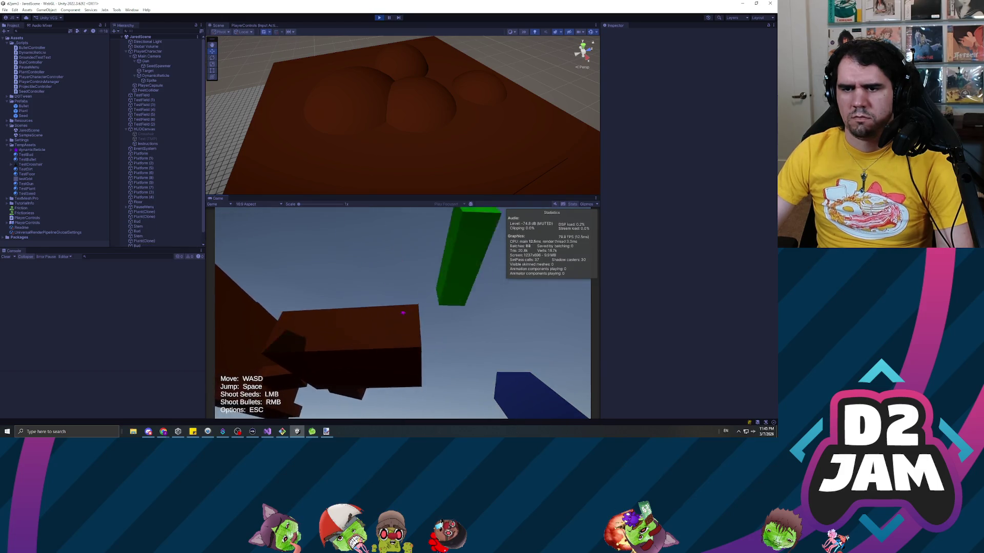
{"action": "left_click", "coordinate": [403, 312]}
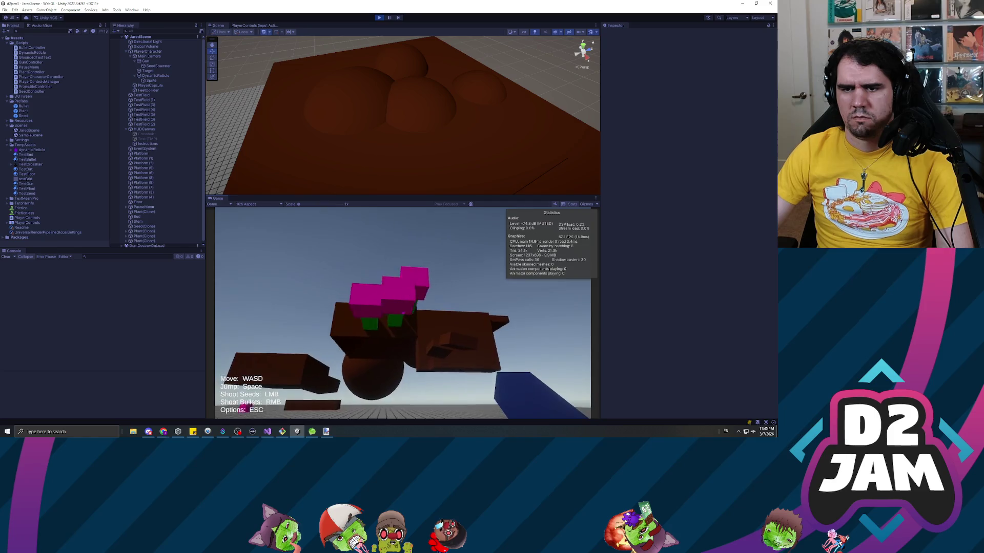
- Walk around planting more seeds, shoot bullets to burst plants, then pause and end the test
{"action": "key", "text": "w"}
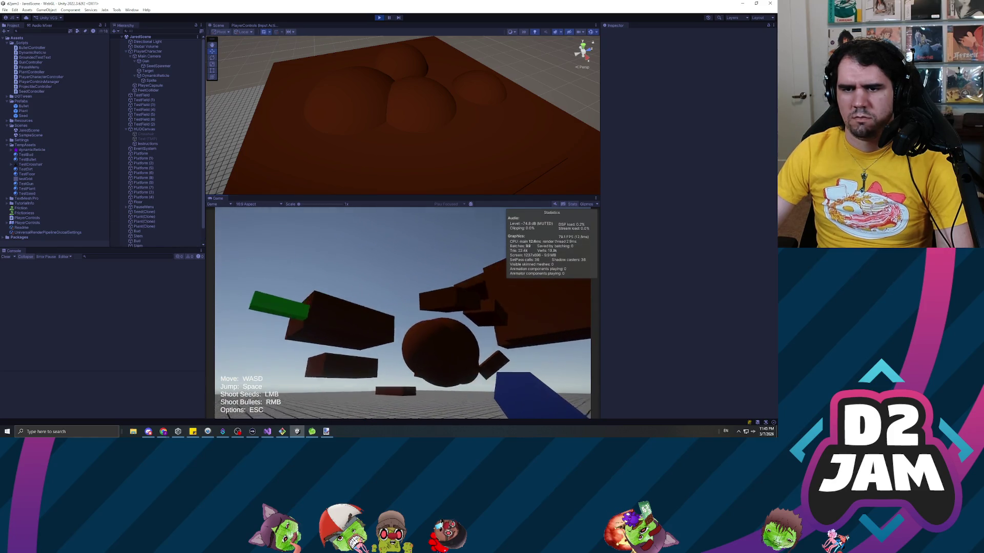
{"action": "left_click", "coordinate": [402, 312]}
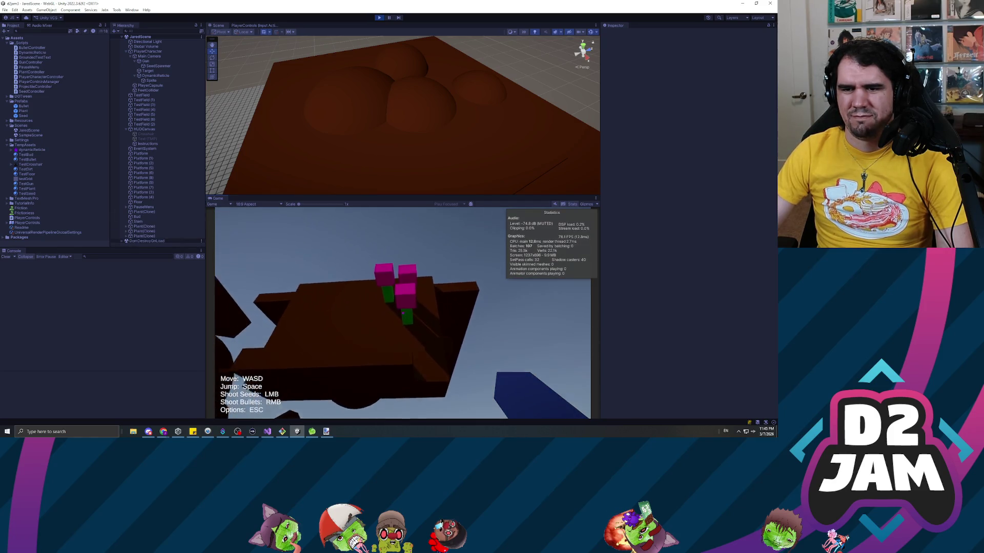
{"action": "key", "text": "w"}
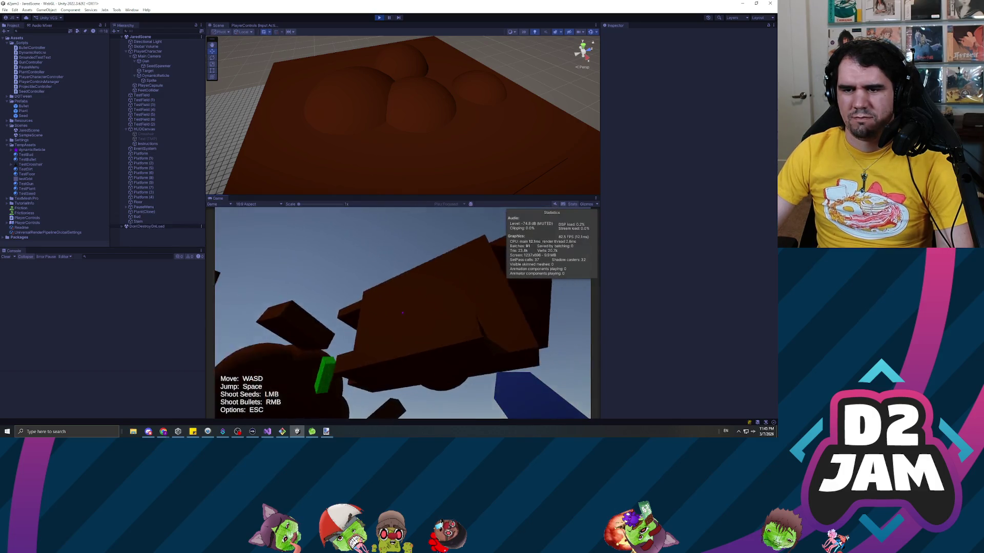
{"action": "left_click", "coordinate": [402, 313]}
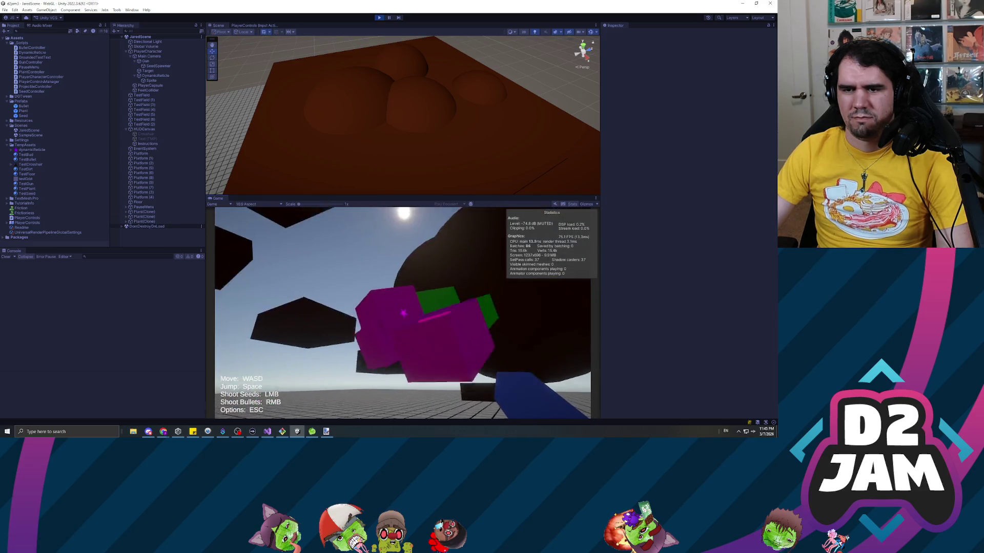
{"action": "key", "text": "s"}
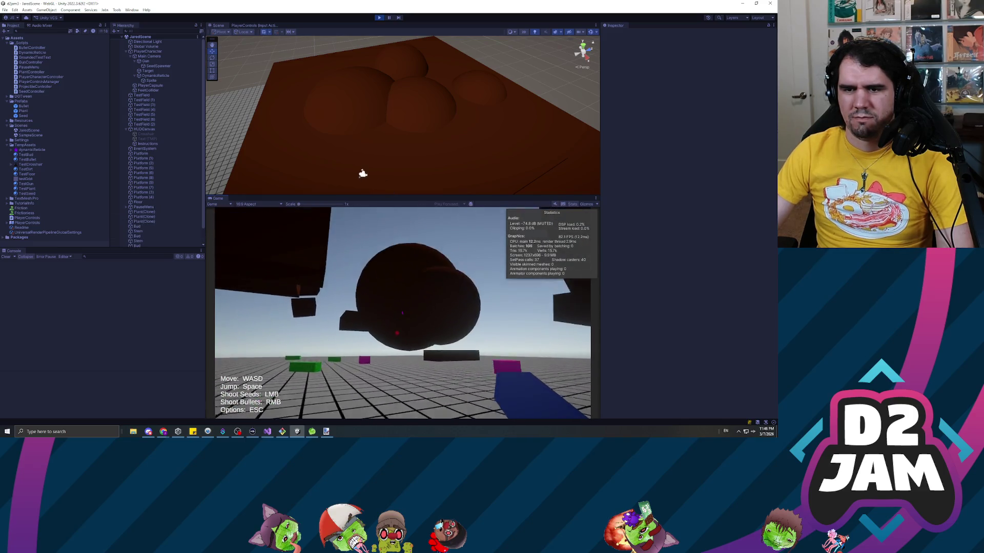
{"action": "left_click", "coordinate": [403, 312]}
{"action": "right_click", "coordinate": [403, 313]}
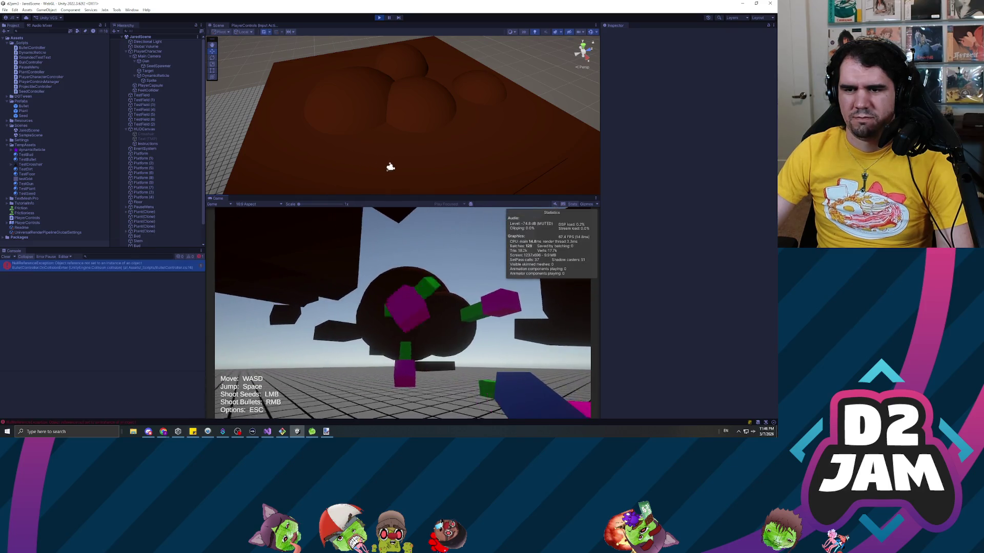
{"action": "key", "text": "w"}
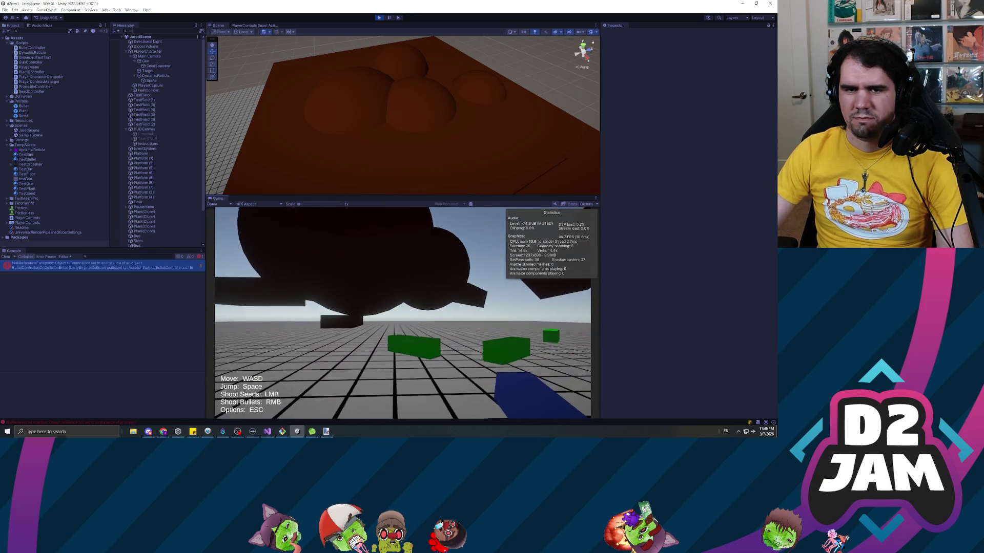
{"action": "key", "text": "Escape"}
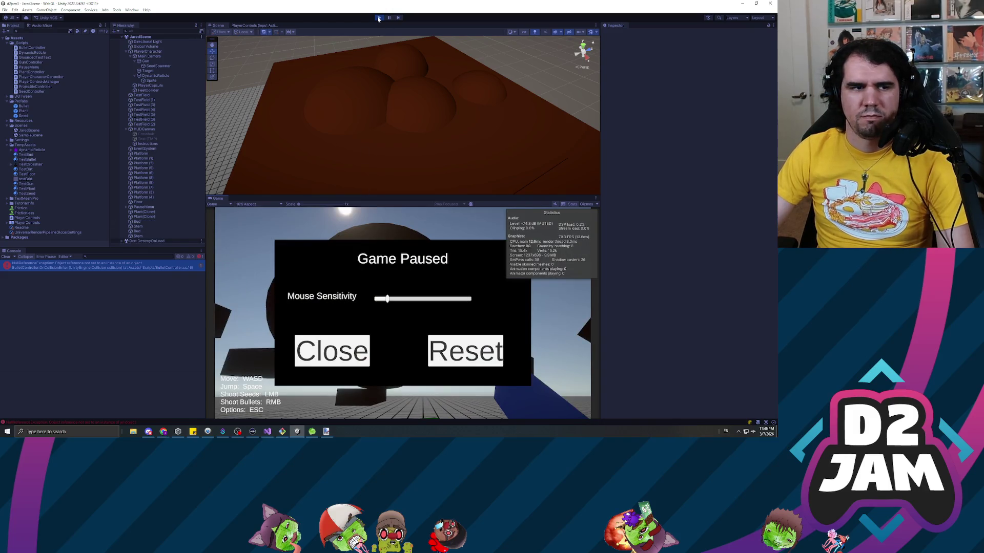
{"action": "key", "text": "ctrl+p"}
{"action": "key", "text": "alt+Tab"}
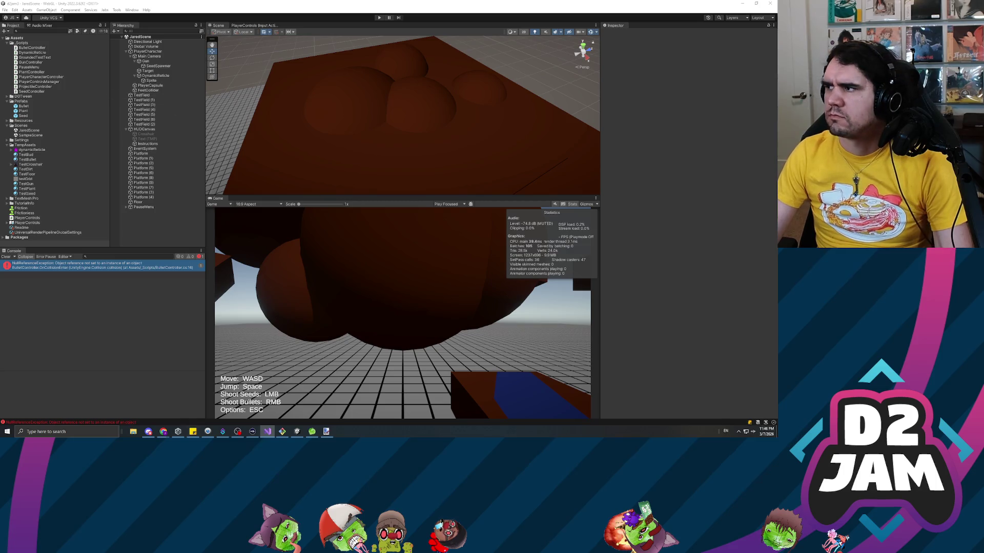
{"action": "key", "text": "alt+Tab"}
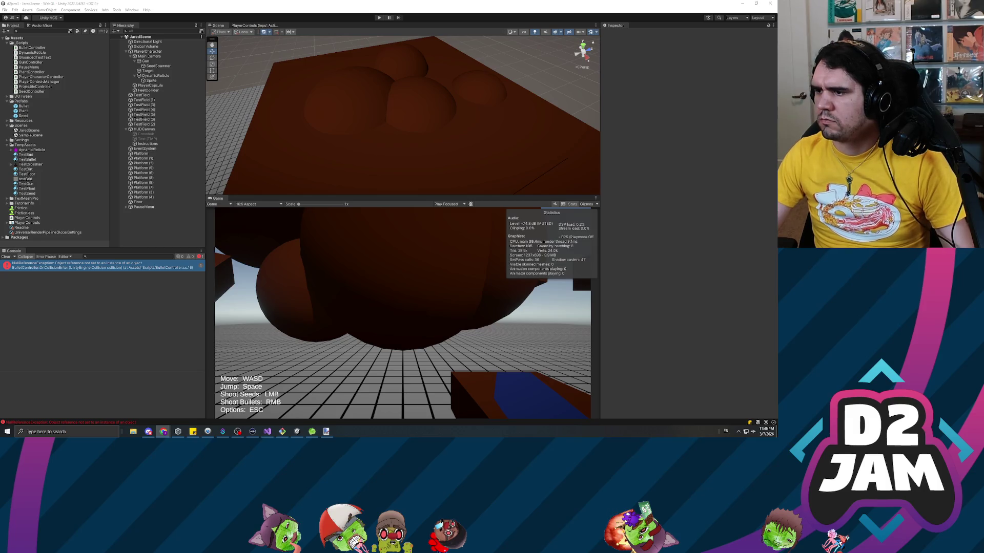
{"action": "key", "text": "Escape"}
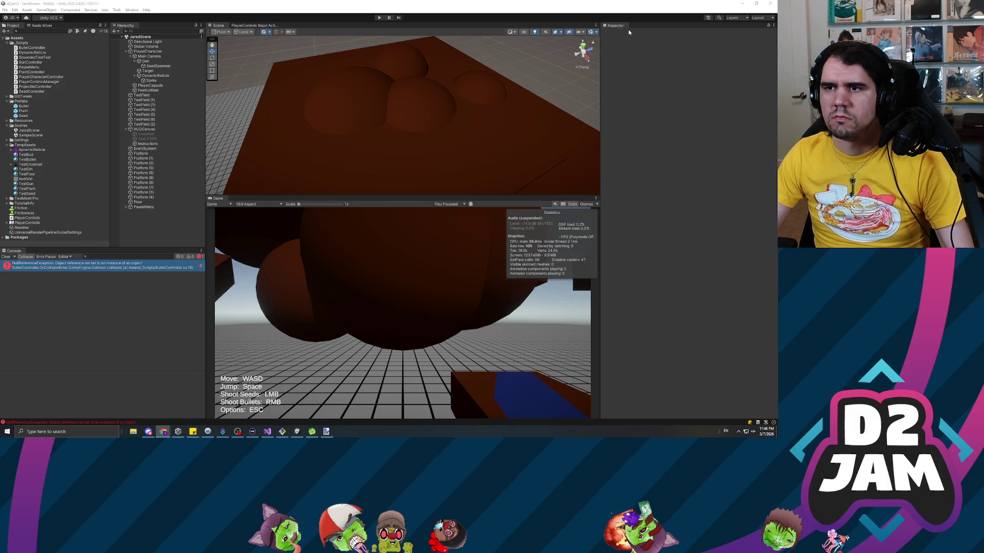
{"action": "left_click", "coordinate": [142, 96]}
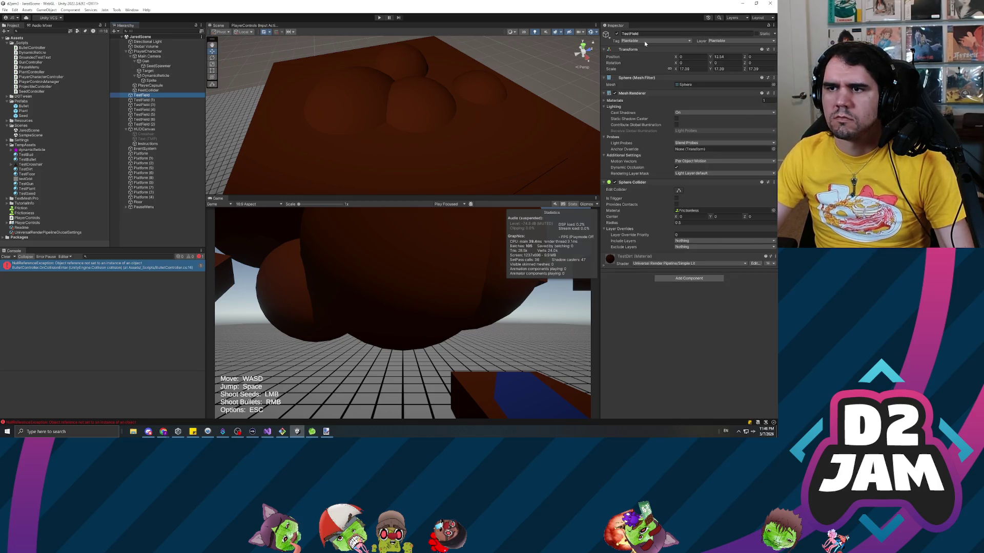
- Confirm TestField keeps its Plantable tag, start a new play test, and bring Discord forward
{"action": "left_click", "coordinate": [645, 41]}
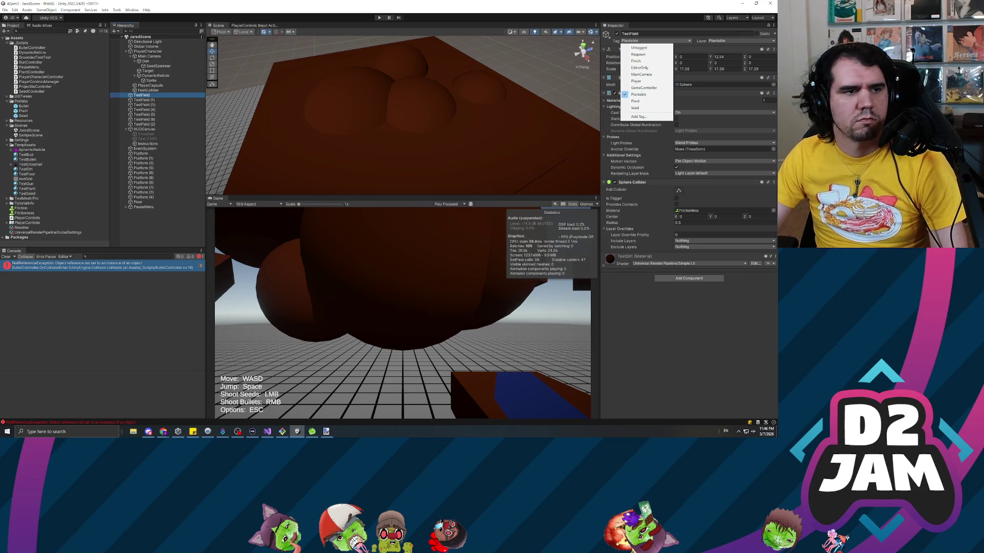
{"action": "key", "text": "alt+Tab"}
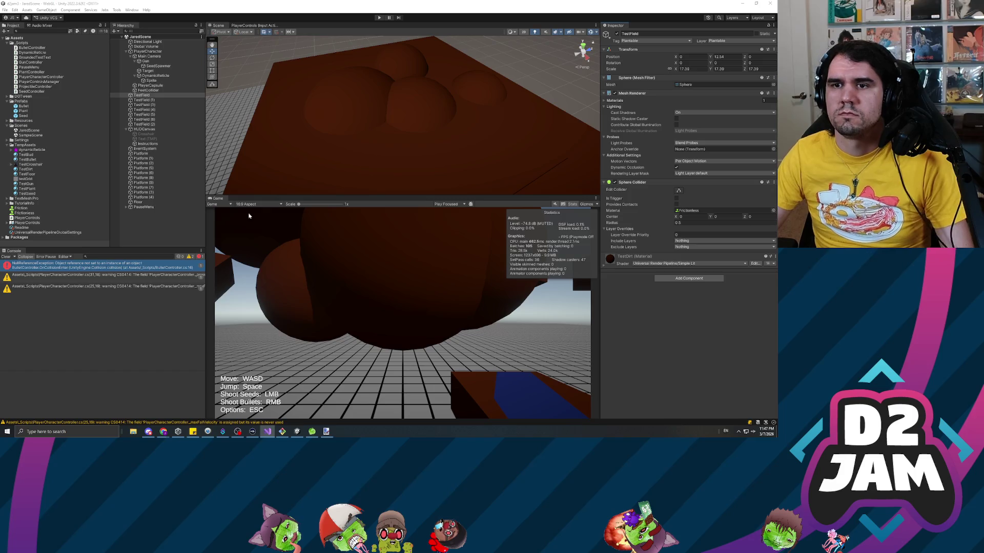
{"action": "left_click", "coordinate": [379, 18]}
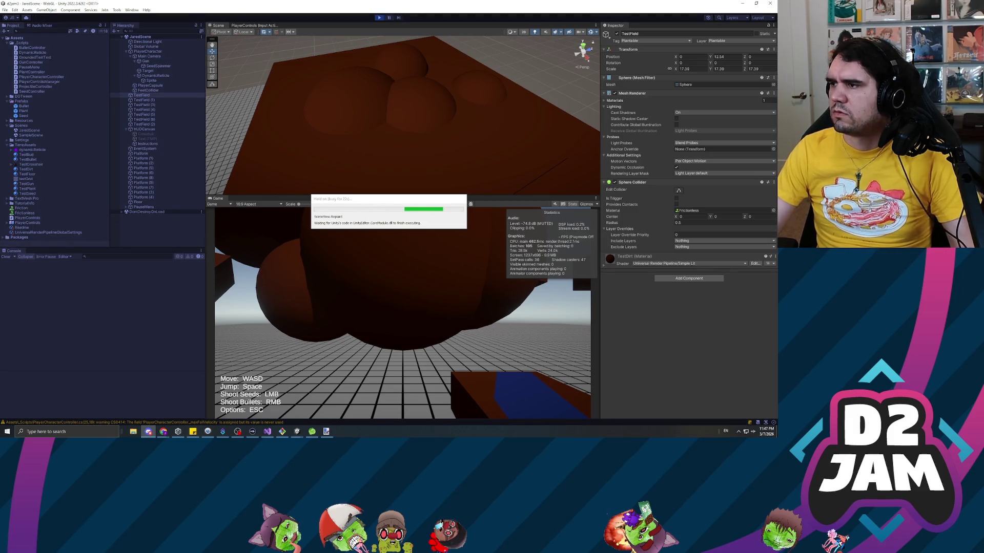
{"action": "left_click", "coordinate": [149, 431]}
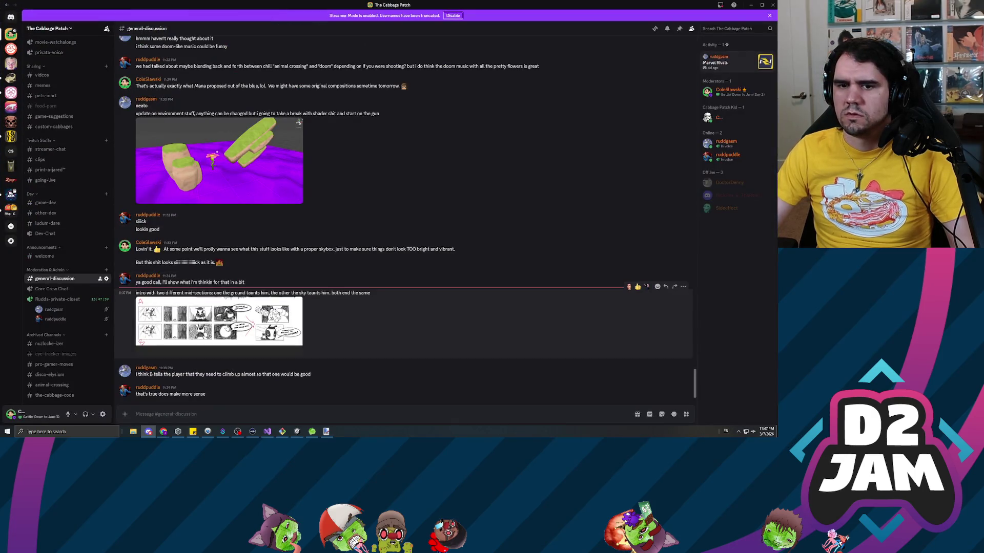
- View the storyboard image, then post the "Bee-gun to pollinate." joke reply in general-discussion
{"action": "left_click", "coordinate": [290, 310]}
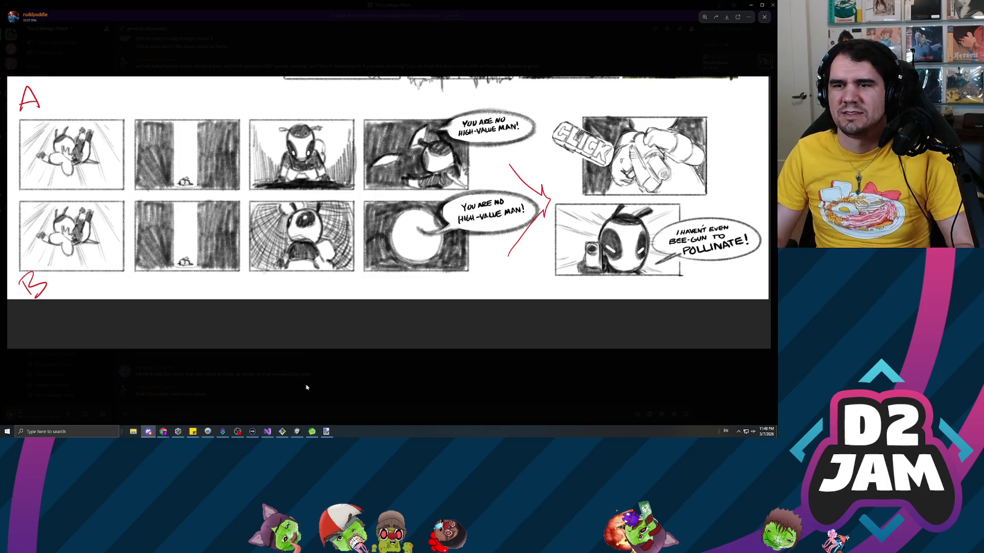
{"action": "left_click", "coordinate": [539, 58]}
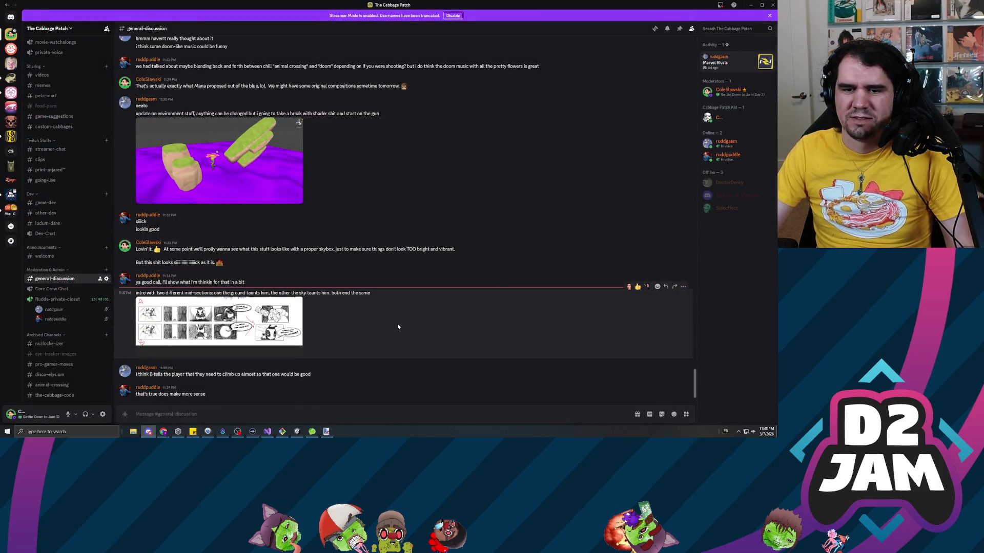
{"action": "left_click", "coordinate": [136, 414]}
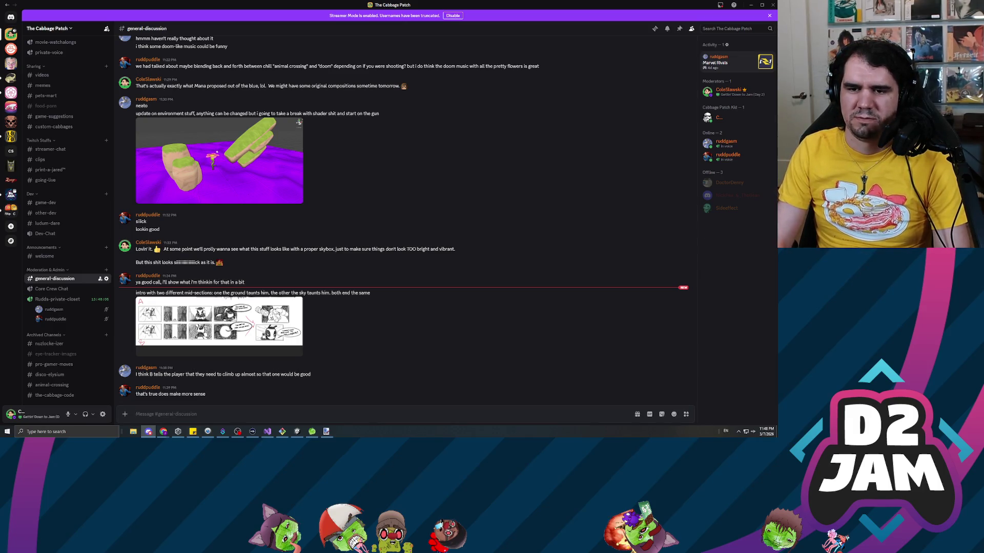
{"action": "type", "text": "\"Bee-gun to poll"}
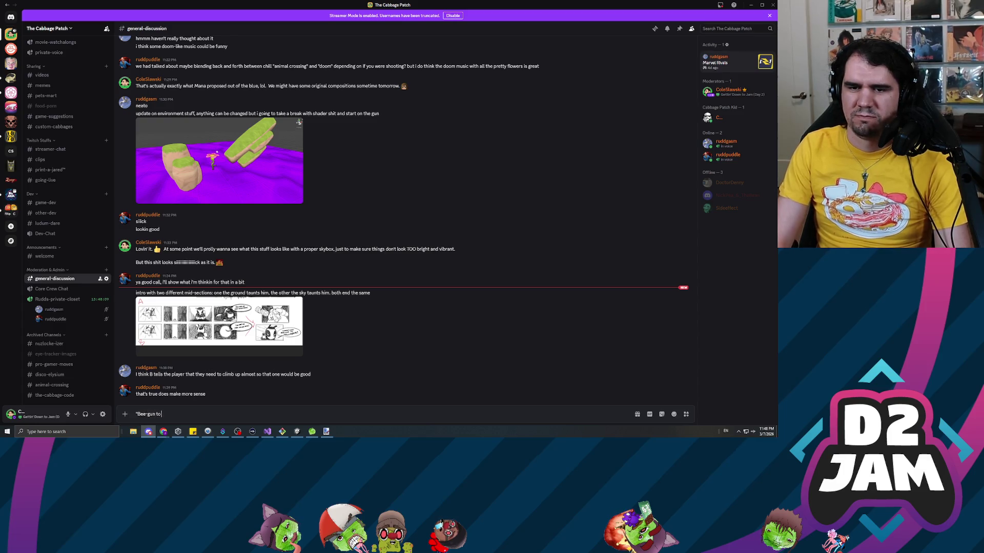
{"action": "type", "text": "inate"}
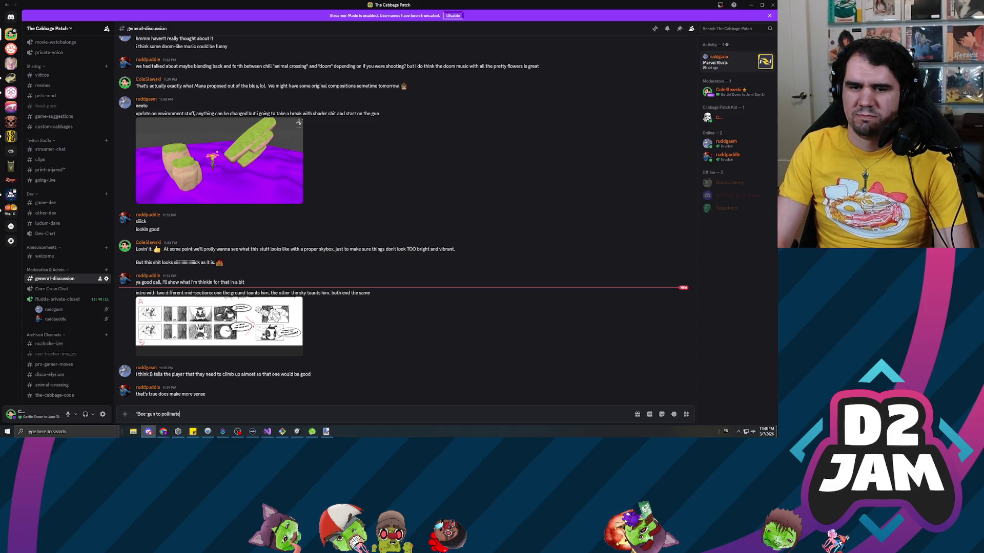
{"action": "type", "text": ".\" You"}
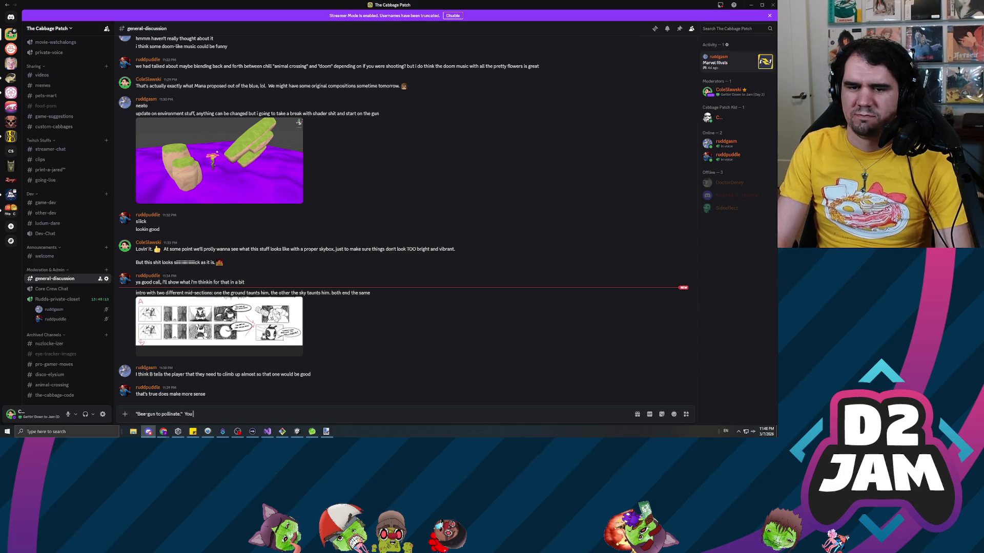
{"action": "type", "text": " motherfucker I"}
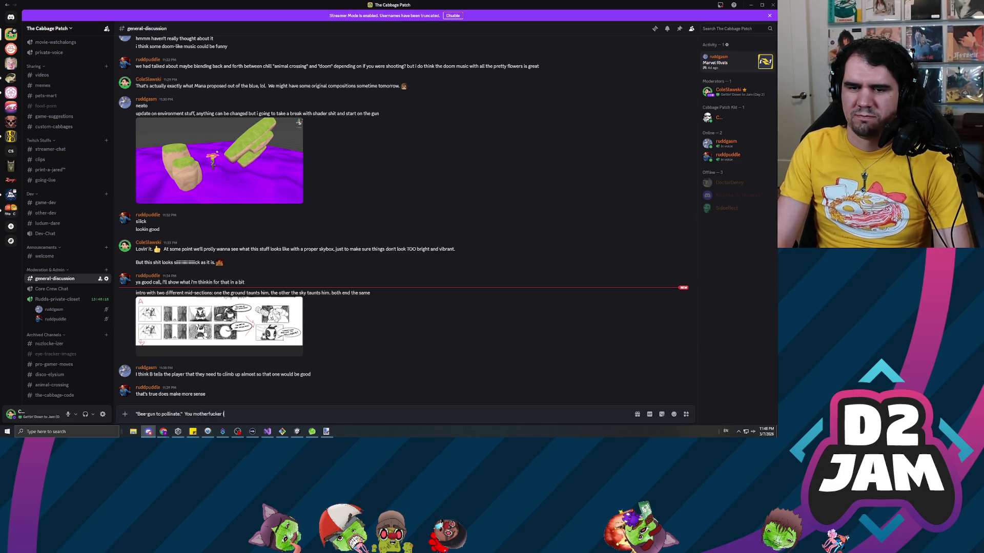
{"action": "type", "text": " hate how much I love this."}
{"action": "scroll", "coordinate": [462, 246], "scroll_direction": "up", "scroll_amount": 20}
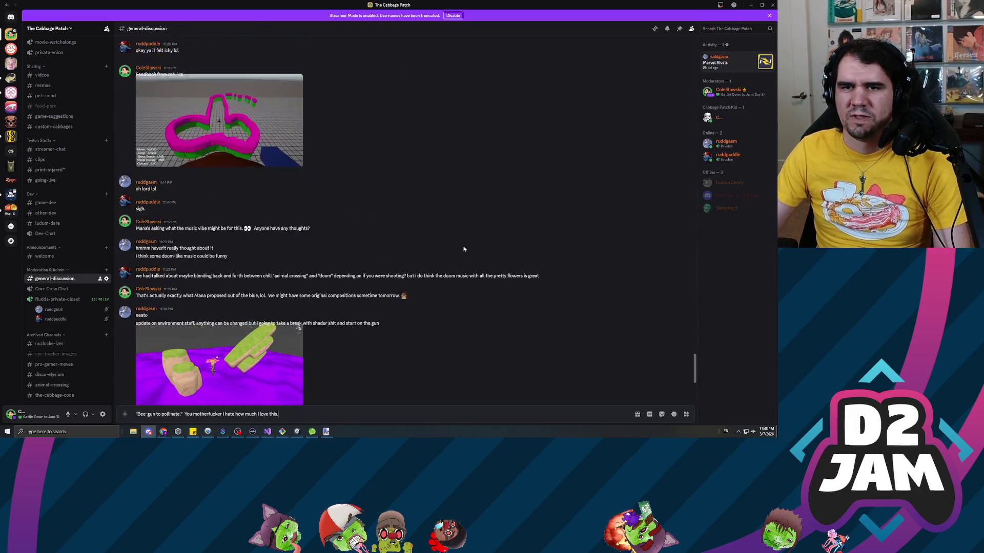
{"action": "scroll", "coordinate": [444, 210], "scroll_direction": "up", "scroll_amount": 20}
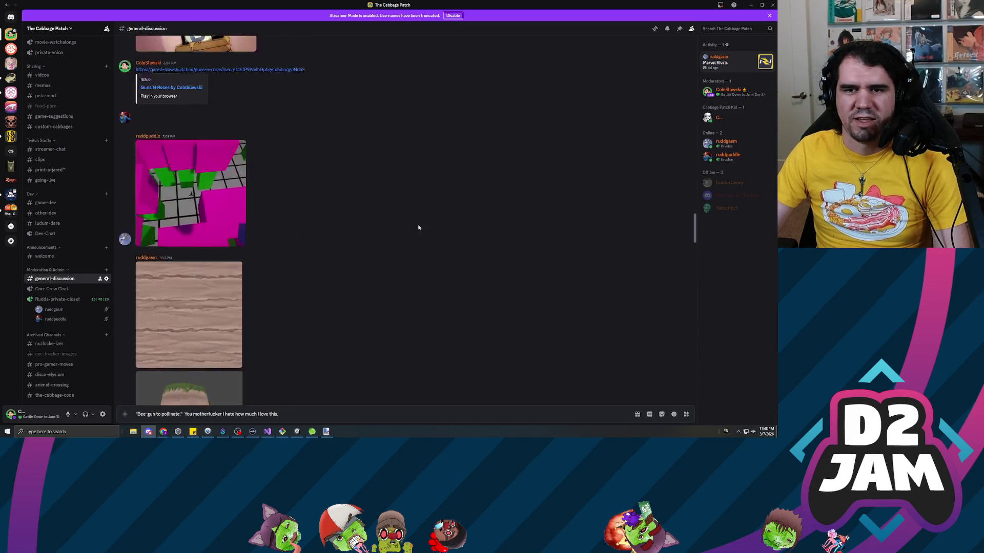
{"action": "scroll", "coordinate": [428, 242], "scroll_direction": "up", "scroll_amount": 20}
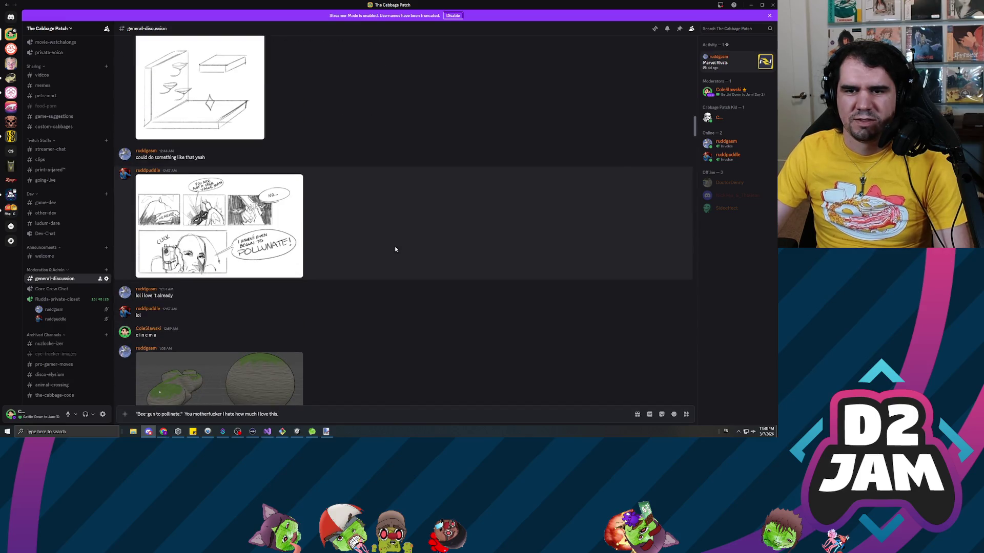
{"action": "scroll", "coordinate": [389, 238], "scroll_direction": "down", "scroll_amount": 10}
{"action": "scroll", "coordinate": [383, 228], "scroll_direction": "down", "scroll_amount": 20}
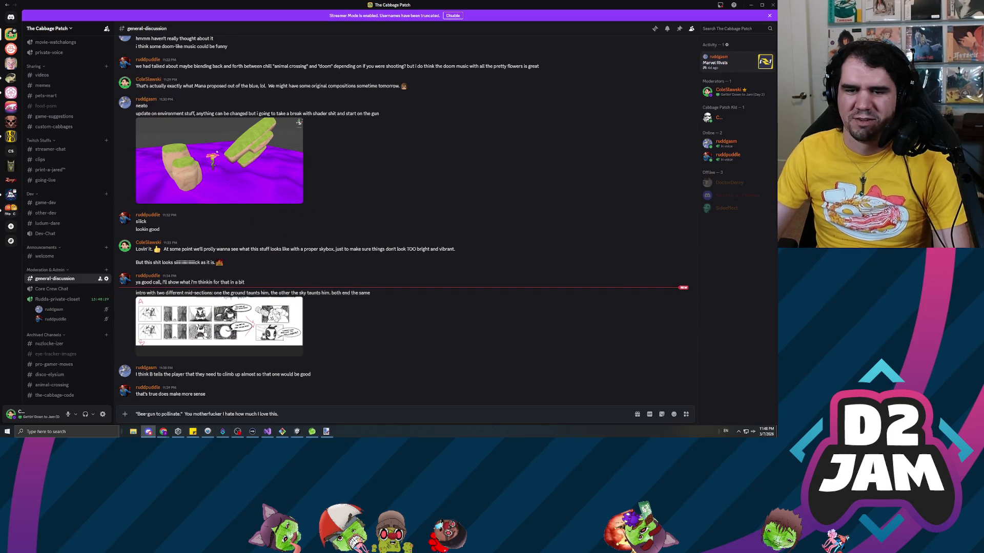
{"action": "key", "text": "Return"}
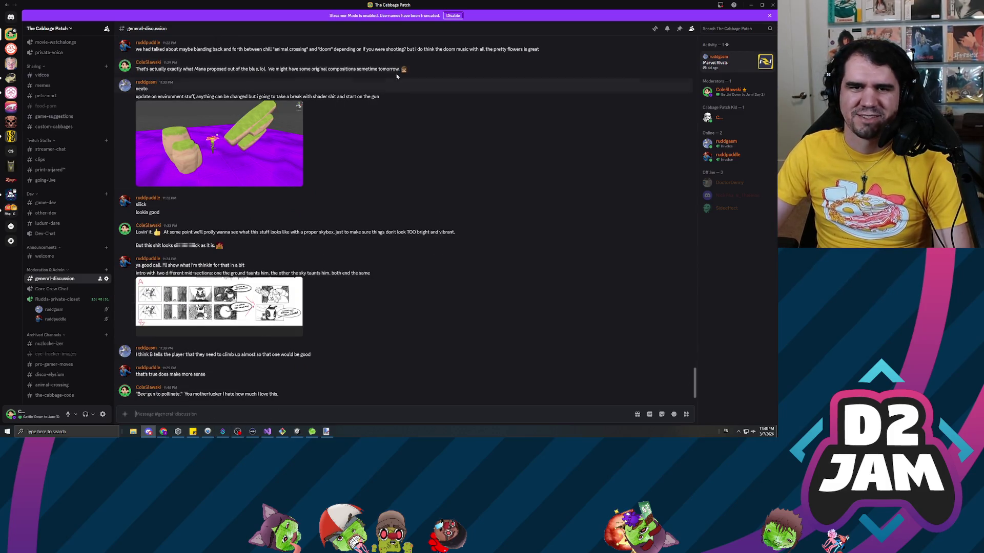
{"action": "key", "text": "alt+Tab"}
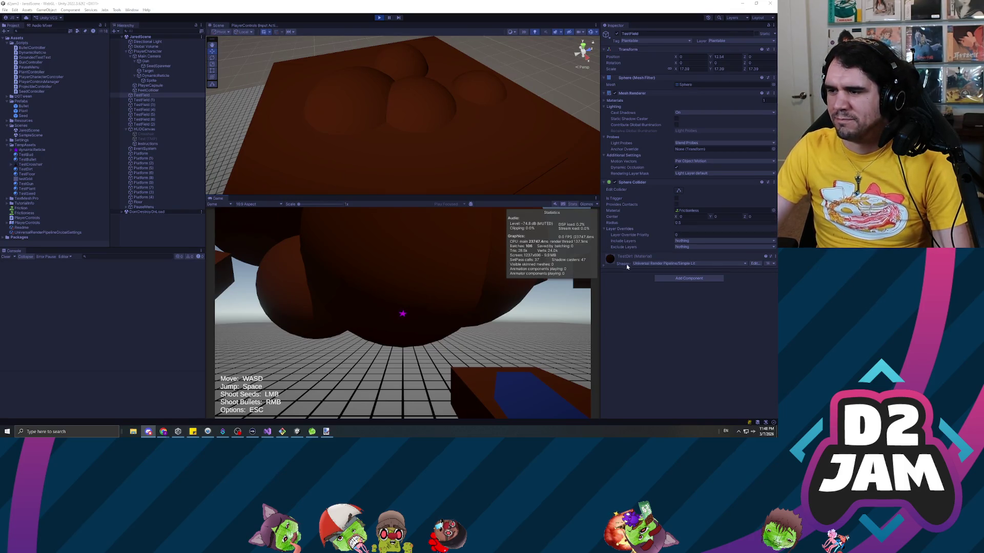
- Focus the Game view, shoot several seeds to sprout plants, and fire a bullet at them
{"action": "left_click", "coordinate": [246, 307]}
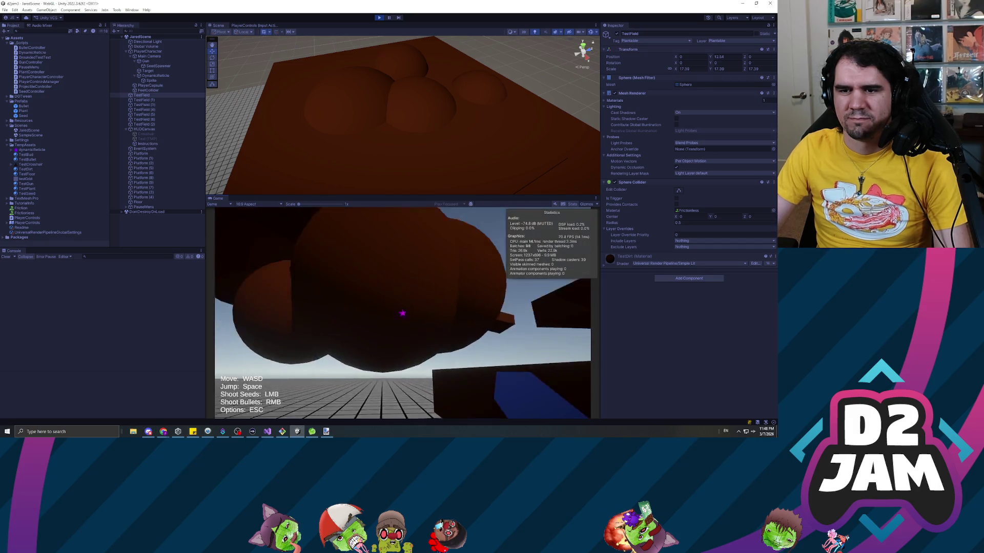
{"action": "left_click", "coordinate": [402, 313]}
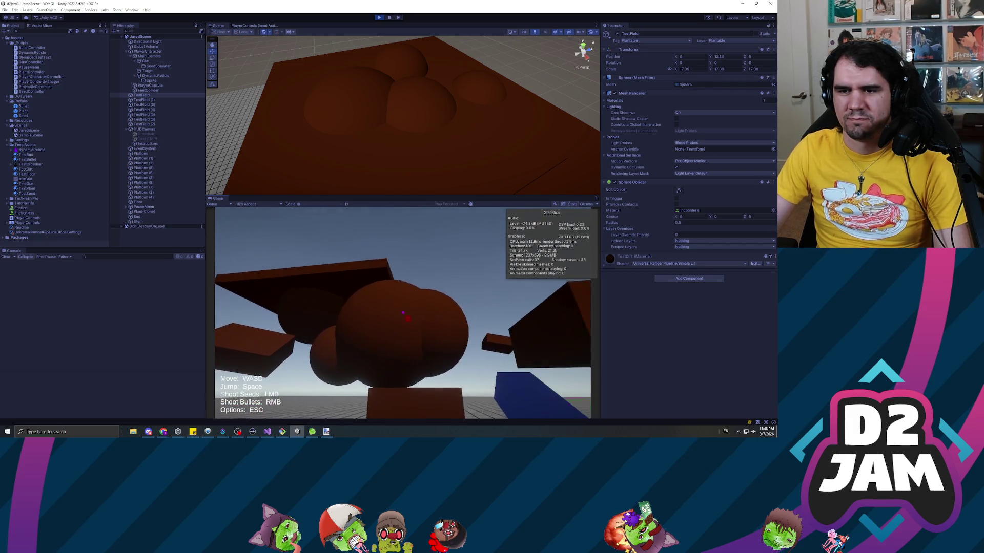
{"action": "left_click", "coordinate": [403, 313]}
{"action": "left_click", "coordinate": [403, 314]}
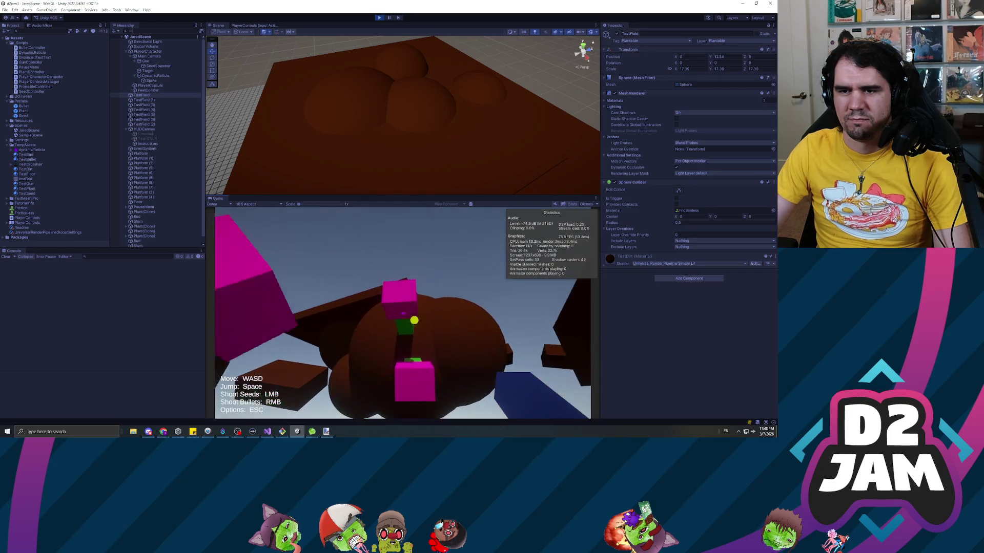
{"action": "left_click", "coordinate": [403, 313]}
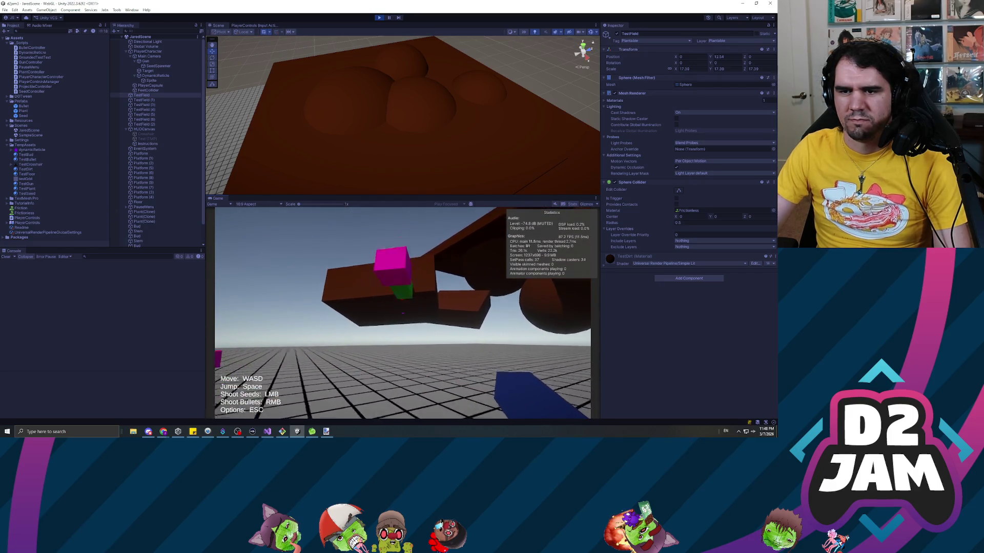
{"action": "right_click", "coordinate": [403, 313]}
{"action": "left_click", "coordinate": [402, 313]}
{"action": "left_click", "coordinate": [402, 313]}
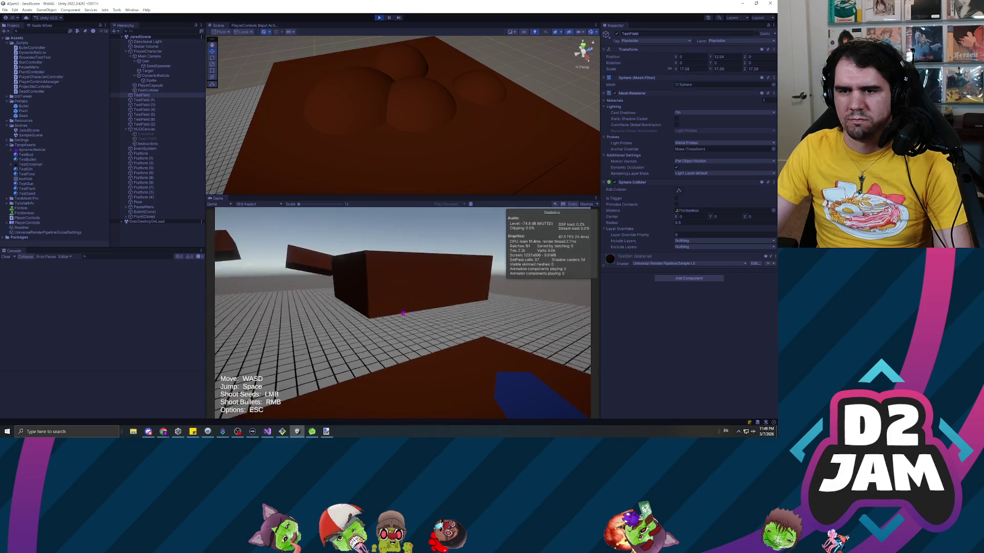
- Walk forward shooting more seeds at the box and floor, then pause and stop play mode
{"action": "key", "text": "w"}
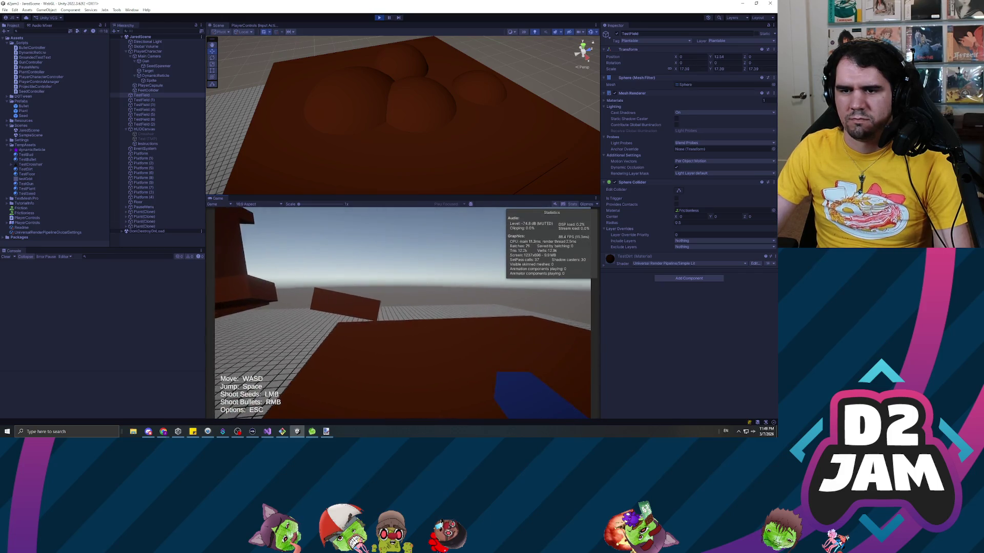
{"action": "left_click", "coordinate": [402, 313]}
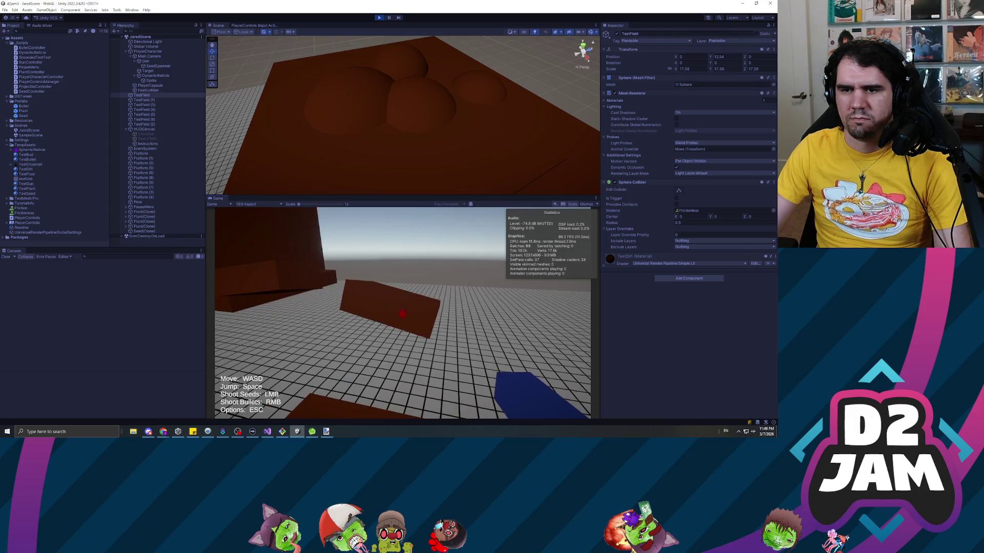
{"action": "left_click", "coordinate": [402, 313]}
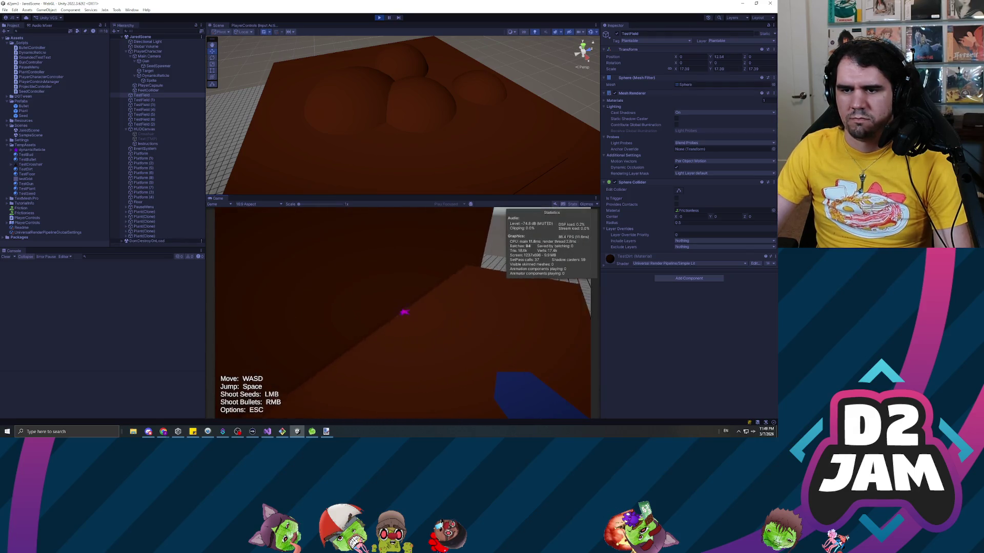
{"action": "left_click", "coordinate": [402, 313]}
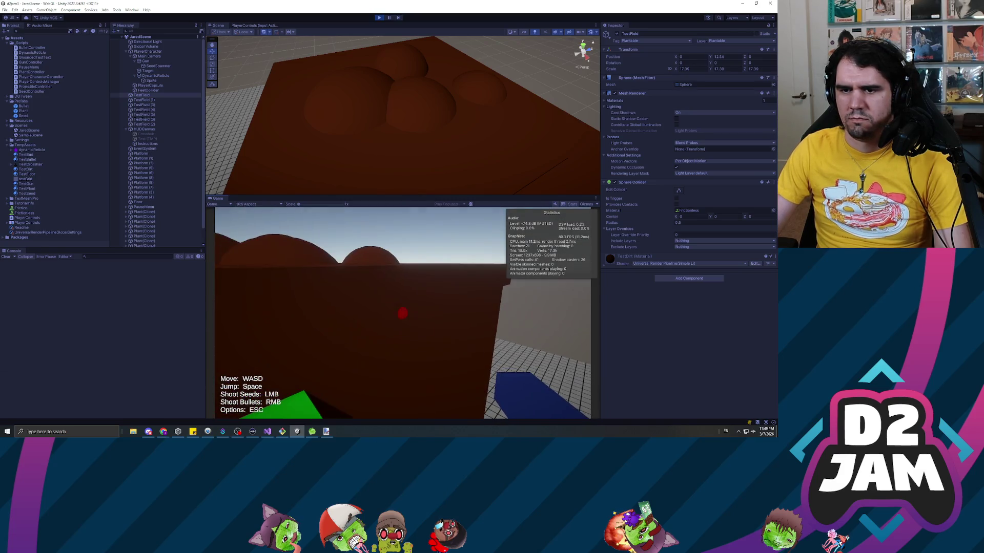
{"action": "left_click", "coordinate": [402, 313]}
{"action": "left_click", "coordinate": [403, 313]}
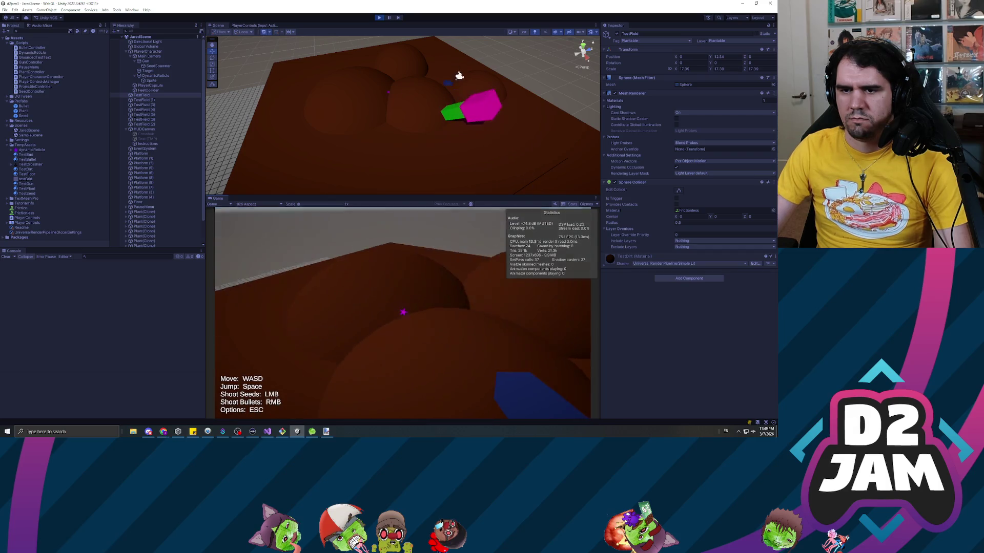
{"action": "left_click", "coordinate": [402, 314]}
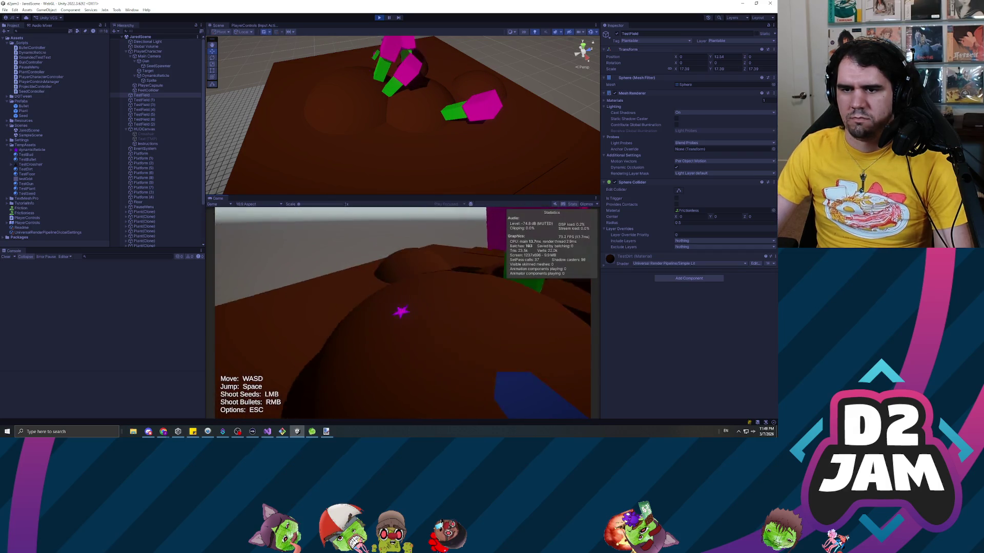
{"action": "left_click", "coordinate": [402, 313]}
{"action": "left_click", "coordinate": [403, 313]}
{"action": "left_click", "coordinate": [402, 313]}
{"action": "left_click", "coordinate": [402, 311]}
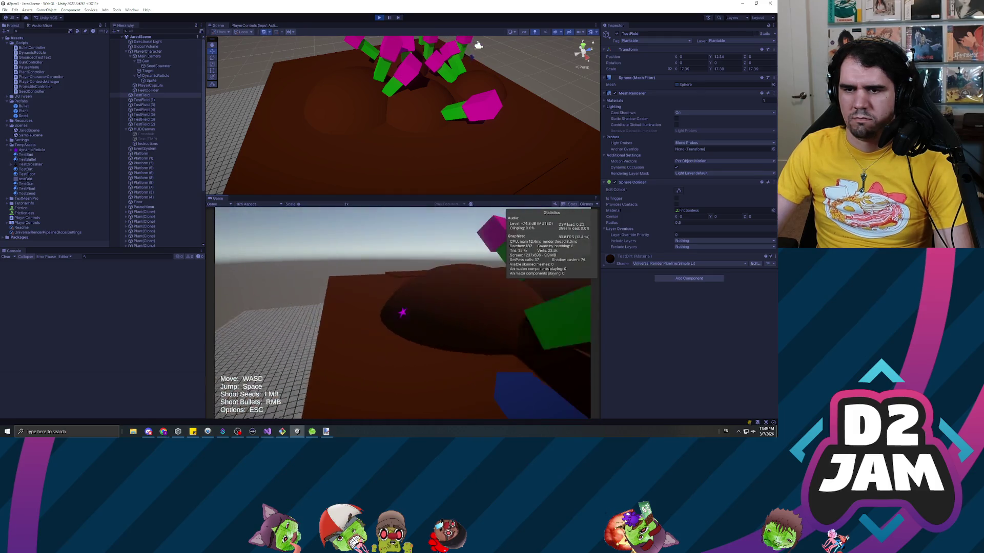
{"action": "left_click", "coordinate": [403, 313]}
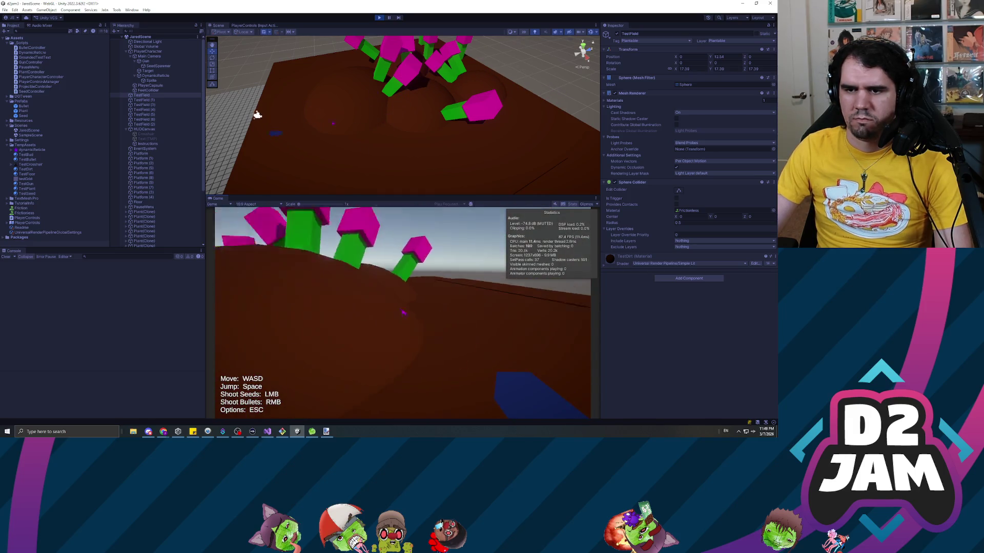
{"action": "key", "text": "Escape"}
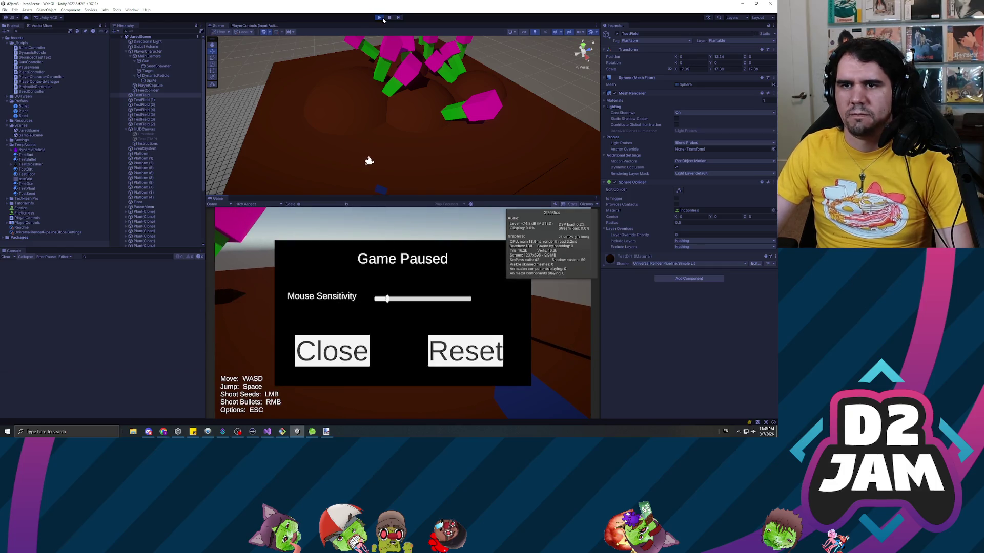
{"action": "key", "text": "ctrl+p"}
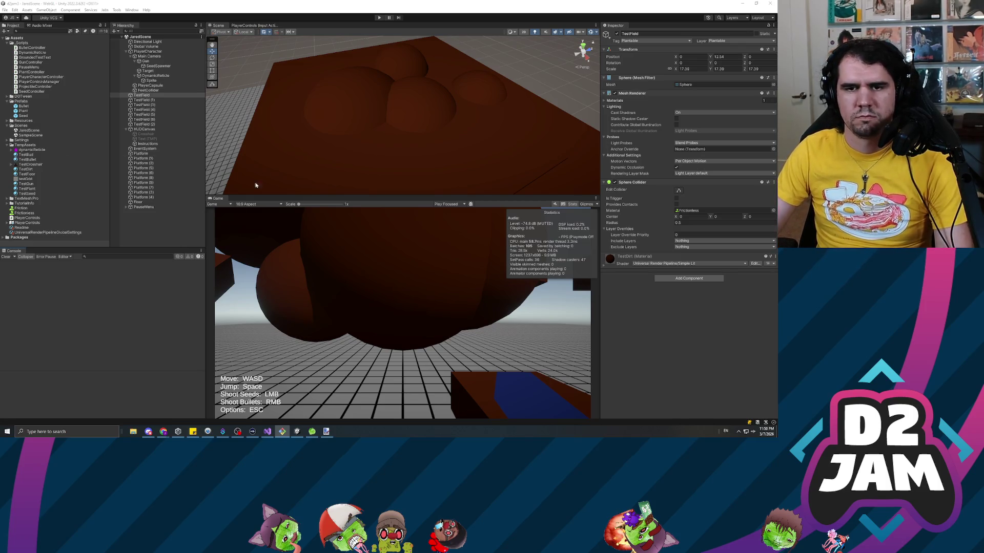
- Build the game for WebGL into the GunsNRoses folder on the Desktop
{"action": "left_click", "coordinate": [166, 235]}
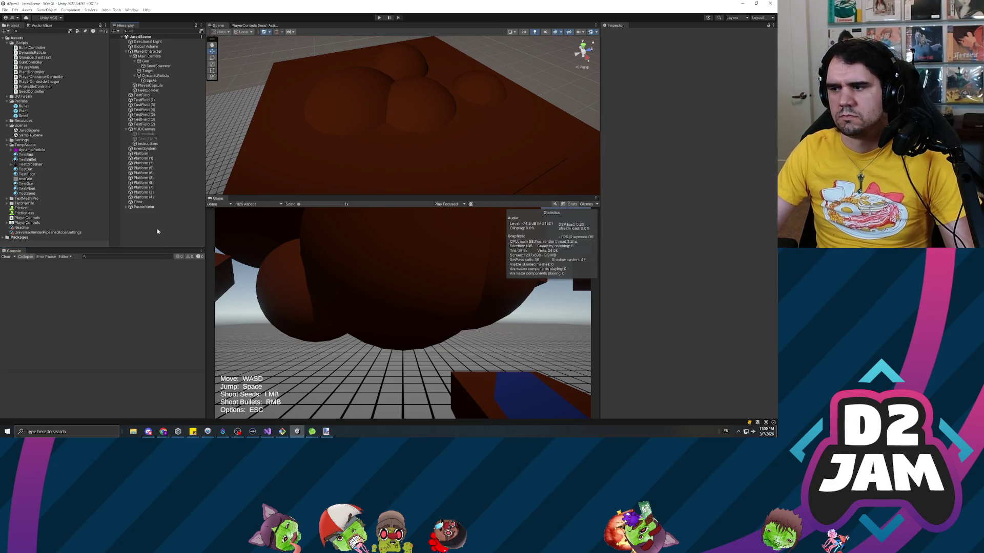
{"action": "left_click", "coordinate": [5, 9]}
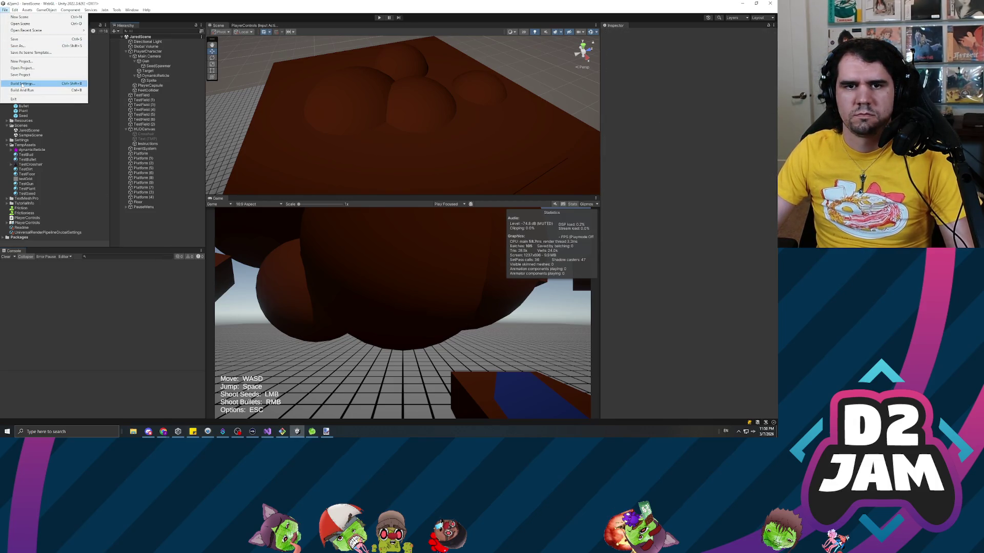
{"action": "left_click", "coordinate": [22, 83]}
{"action": "left_click", "coordinate": [279, 286]}
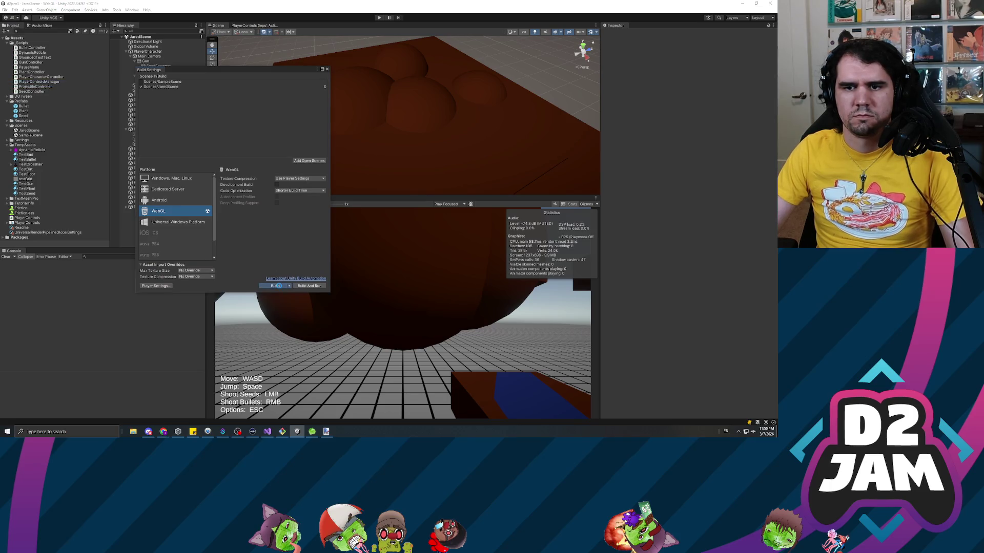
{"action": "left_click", "coordinate": [180, 208]}
{"action": "left_click", "coordinate": [237, 102]}
{"action": "left_click", "coordinate": [270, 271]}
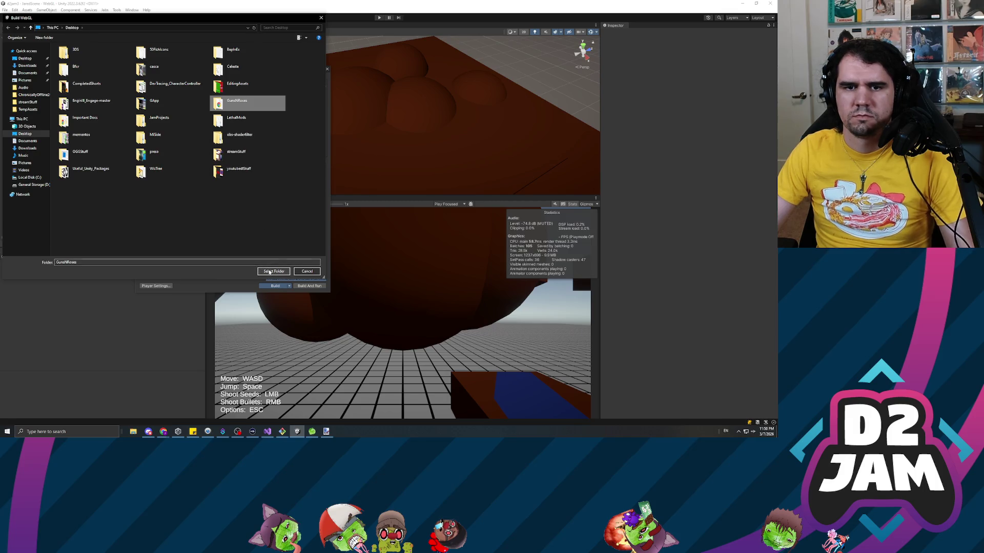
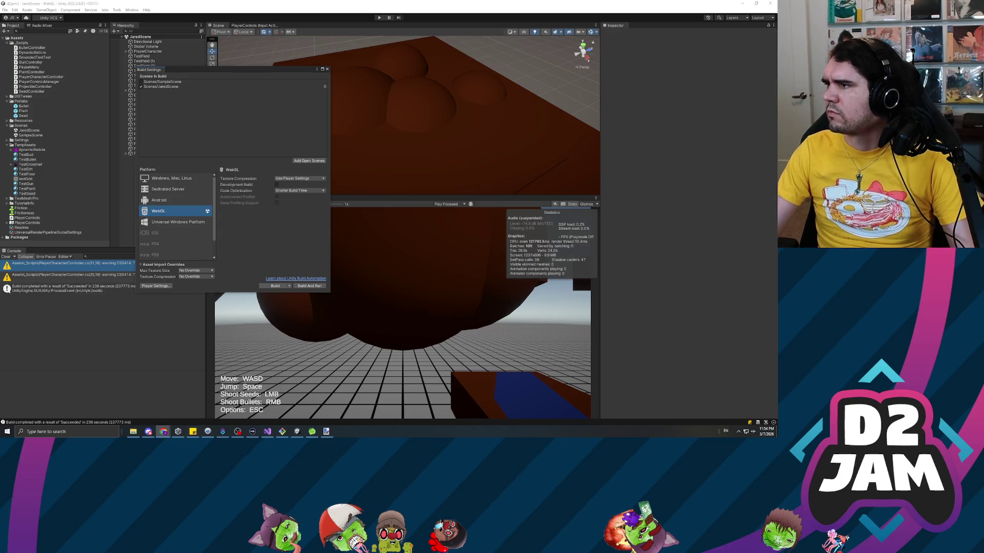
- Switch from Unity to the itch.io Creator Dashboard in Chrome
{"action": "key", "text": "alt+Tab"}
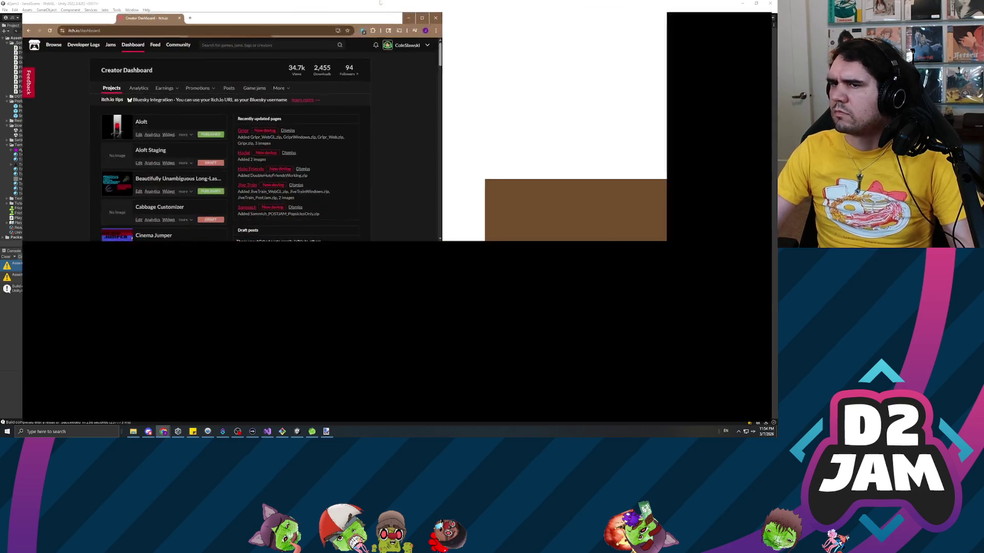
- Replace REALAngleFix.zip with GunsNRoses_NewMoves.zip as the browser-playable build of Guns N Roses
{"action": "scroll", "coordinate": [224, 274], "scroll_direction": "down", "scroll_amount": 5}
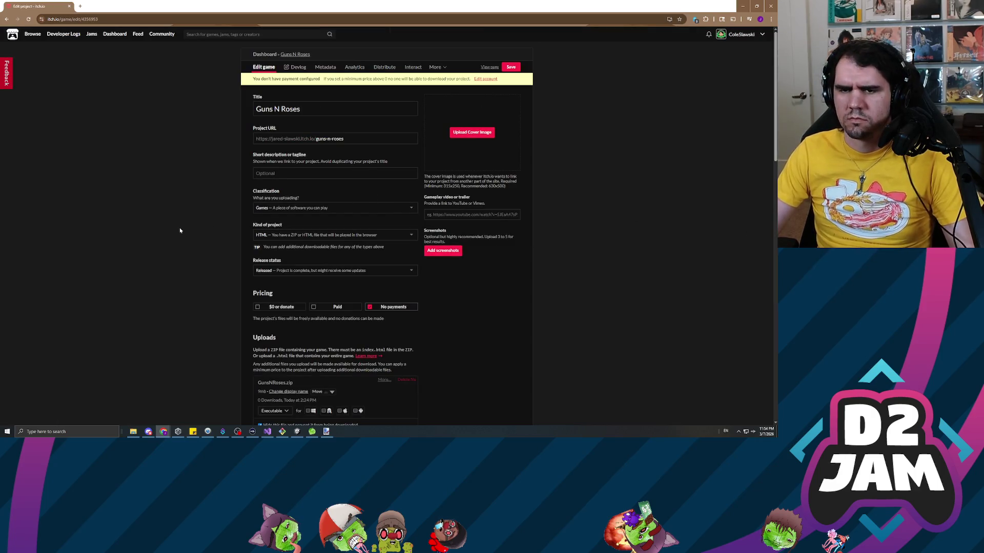
{"action": "scroll", "coordinate": [181, 232], "scroll_direction": "down", "scroll_amount": 7}
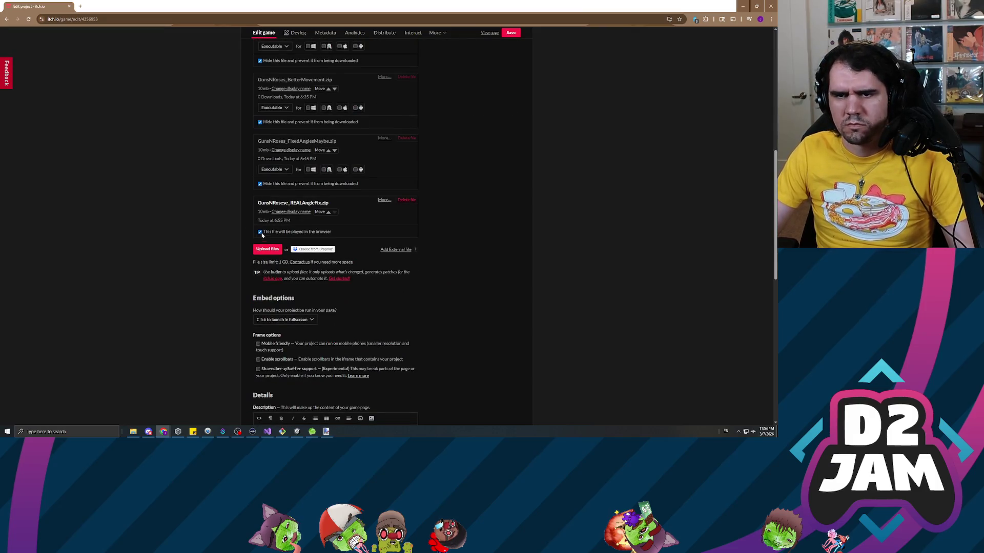
{"action": "left_click", "coordinate": [261, 246]}
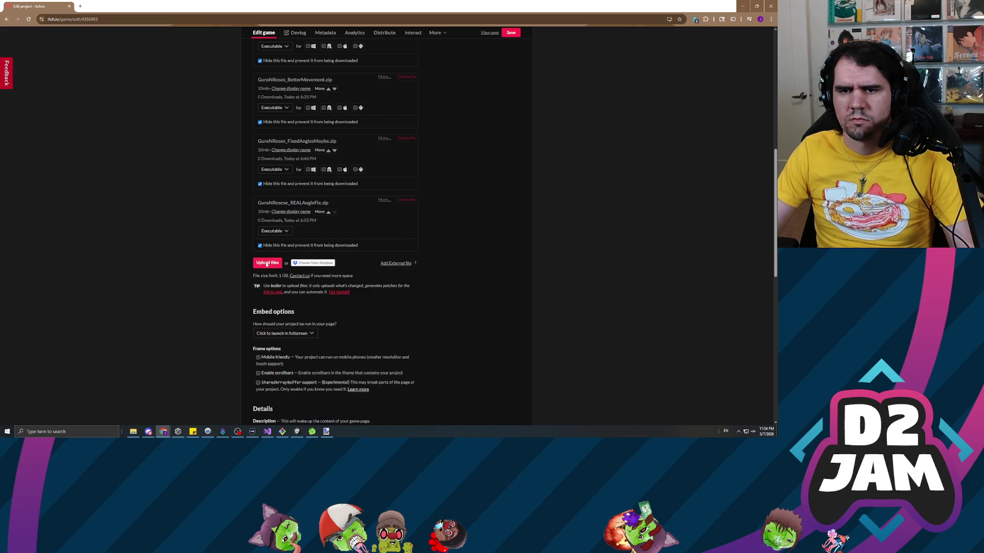
{"action": "left_click", "coordinate": [266, 264]}
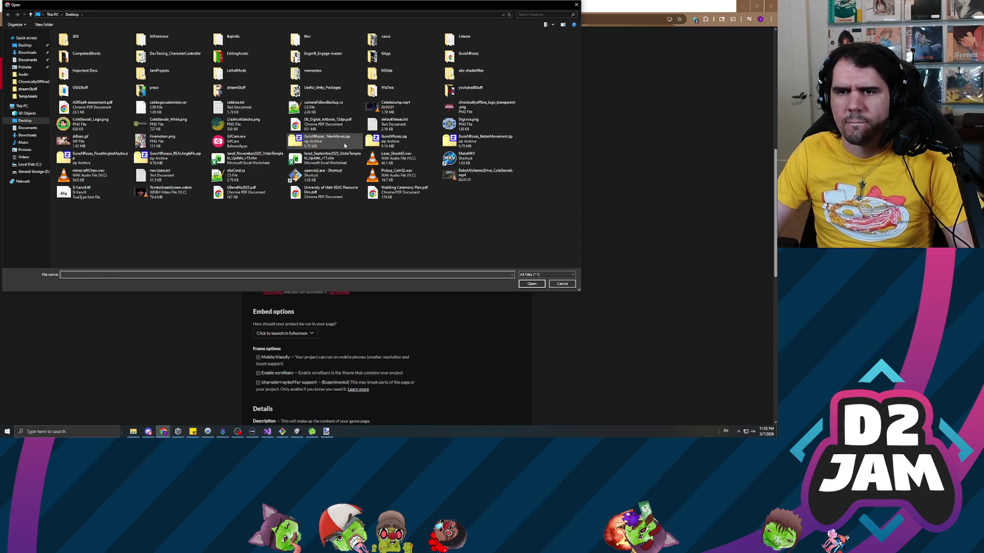
{"action": "double_click", "coordinate": [345, 146]}
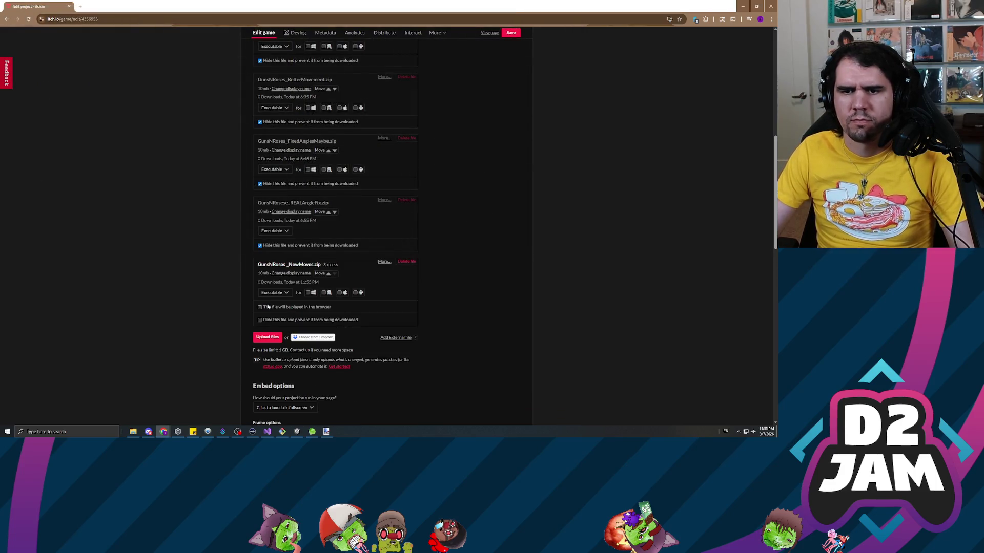
{"action": "left_click", "coordinate": [268, 307]}
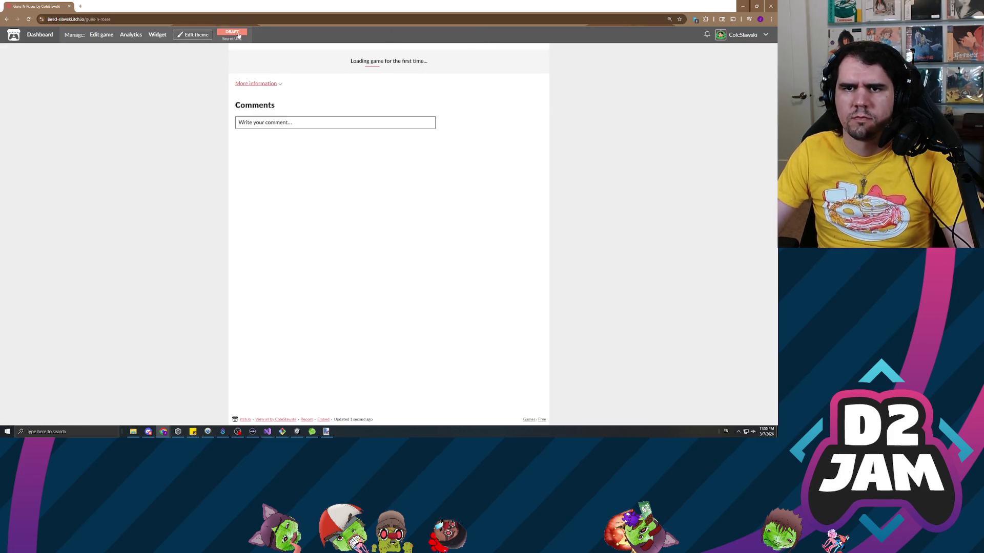
- Launch the Guns N Roses game on its itch.io page and switch it to fullscreen
{"action": "left_click", "coordinate": [392, 110]}
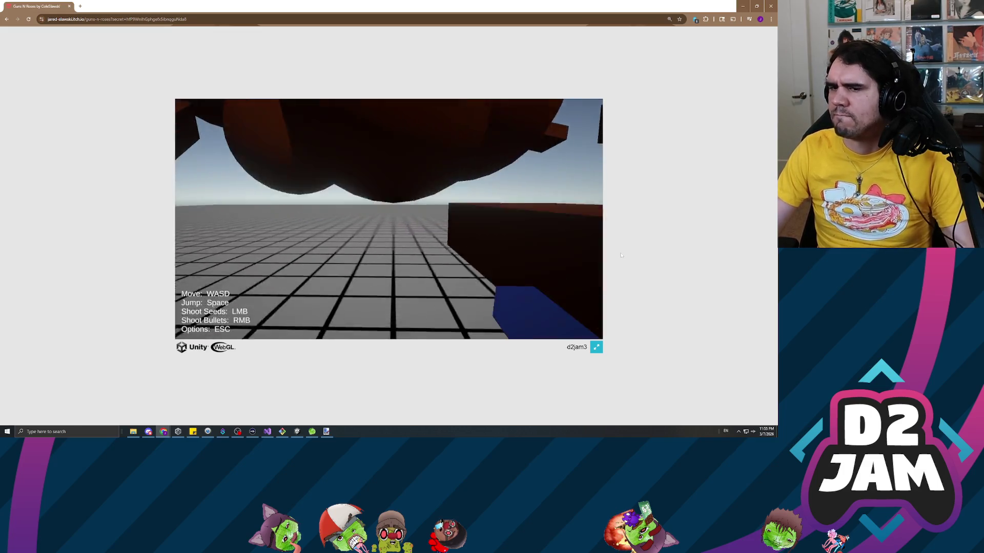
{"action": "left_click", "coordinate": [595, 349]}
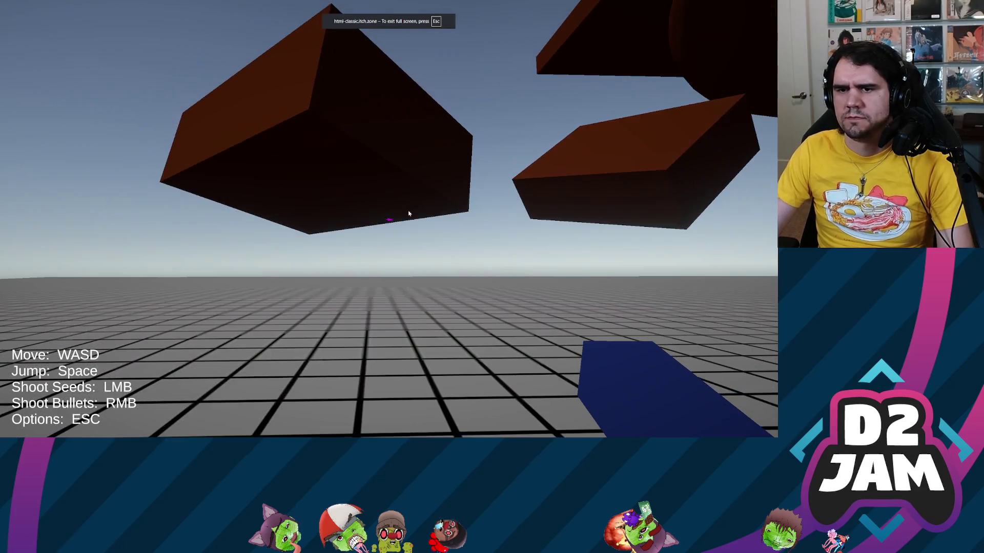
- Capture first-person control and fire seeds and bullets at the brown blocks
{"action": "left_click", "coordinate": [409, 214]}
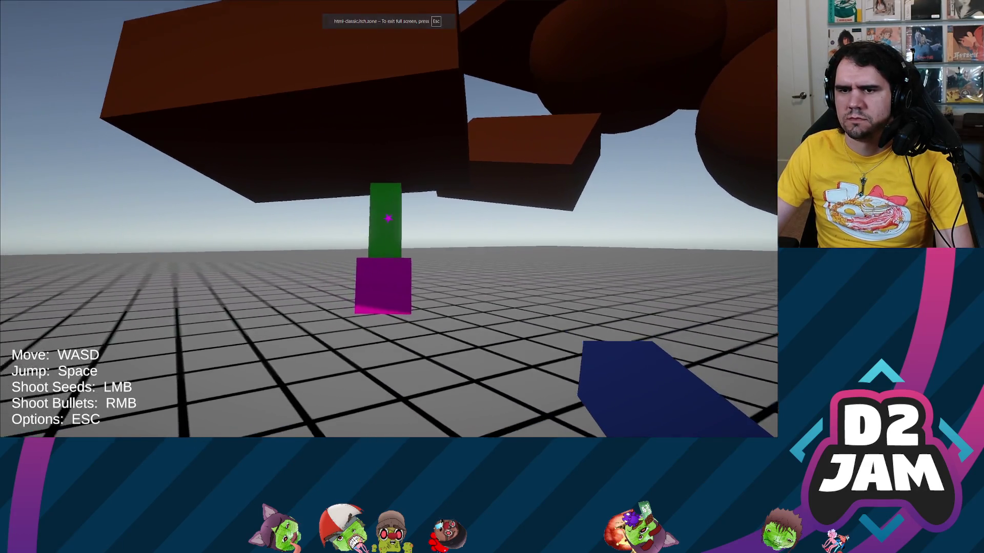
{"action": "right_click", "coordinate": [389, 219]}
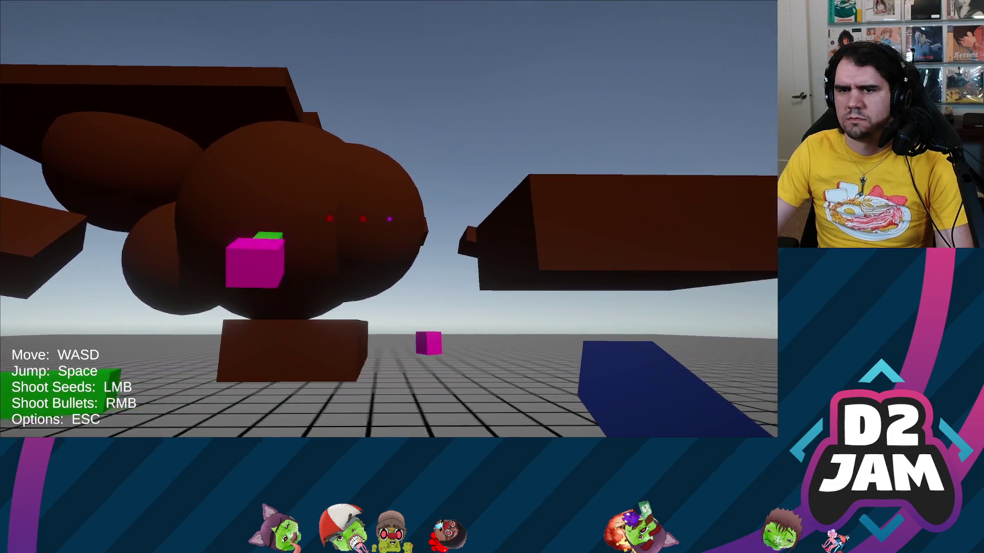
{"action": "left_click", "coordinate": [390, 219]}
{"action": "left_click", "coordinate": [389, 219]}
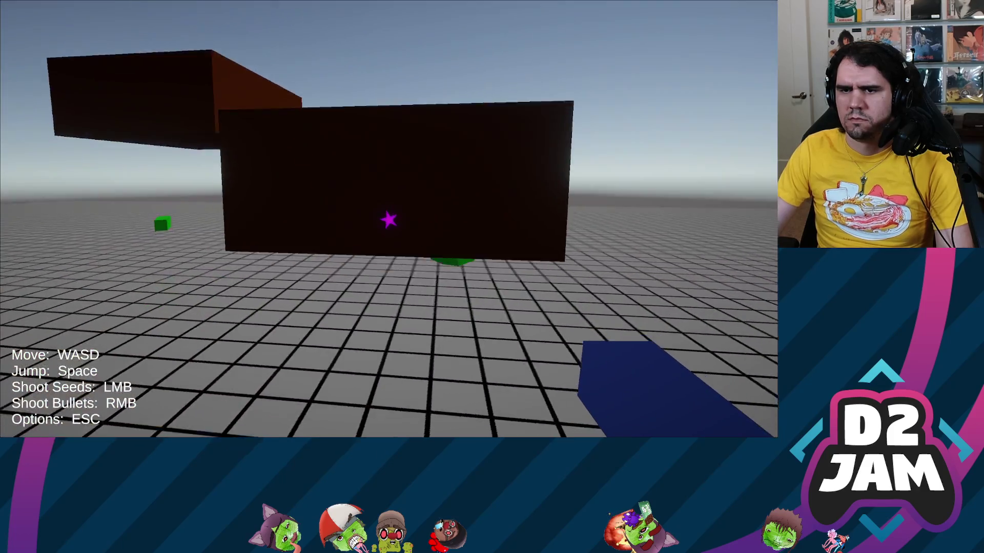
{"action": "right_click", "coordinate": [390, 218]}
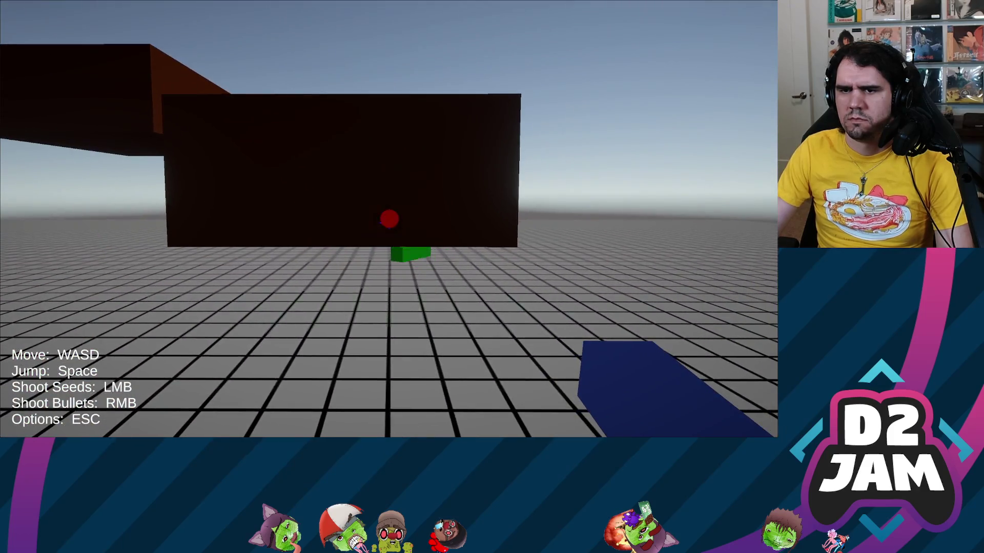
{"action": "left_click", "coordinate": [390, 219]}
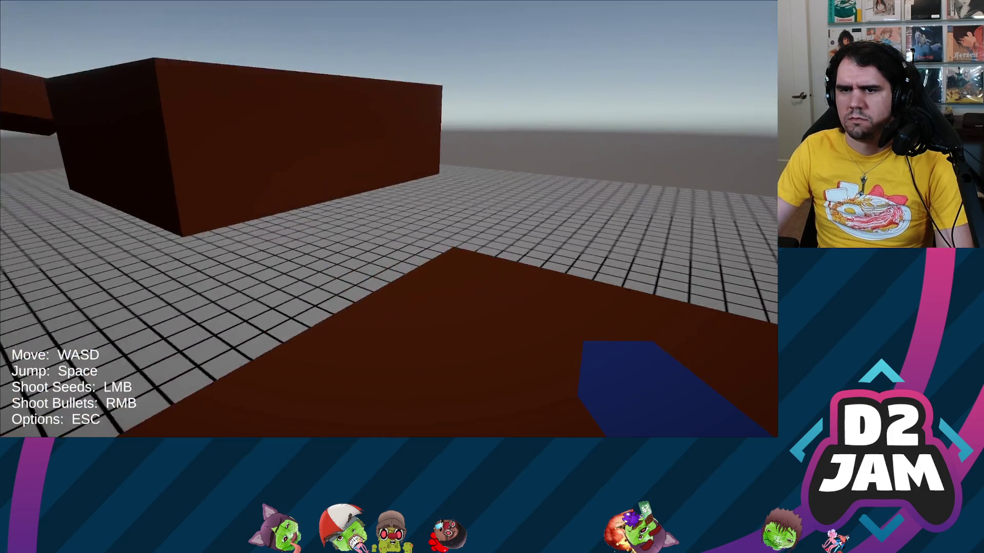
{"action": "right_click", "coordinate": [390, 219]}
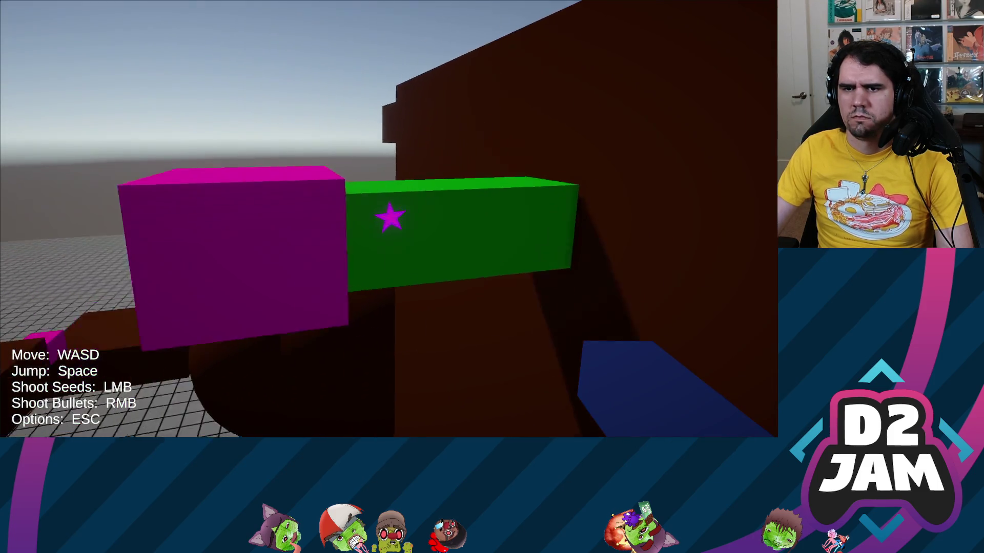
- Walk toward the brown hills and shoot seeds onto the central brown block
{"action": "key", "text": "w"}
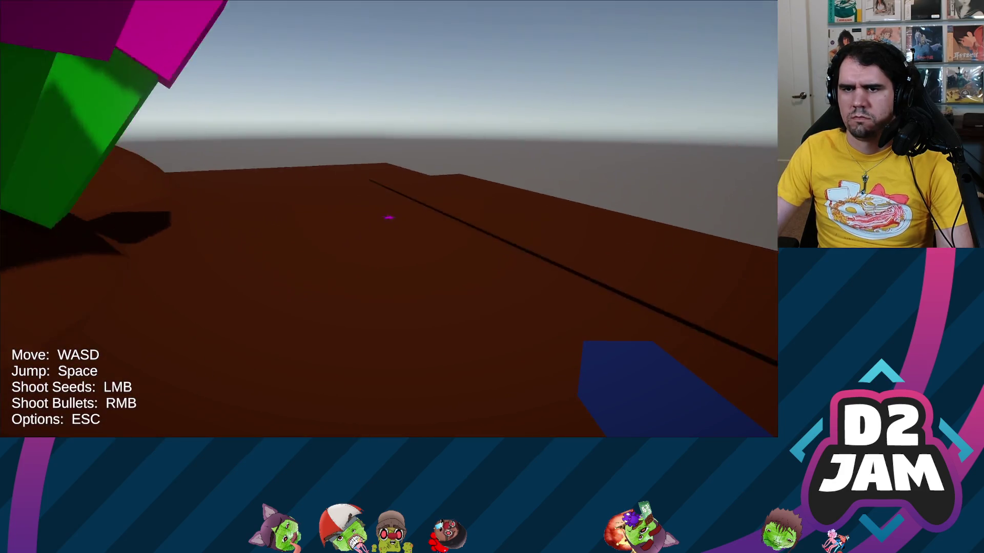
{"action": "left_click", "coordinate": [389, 218]}
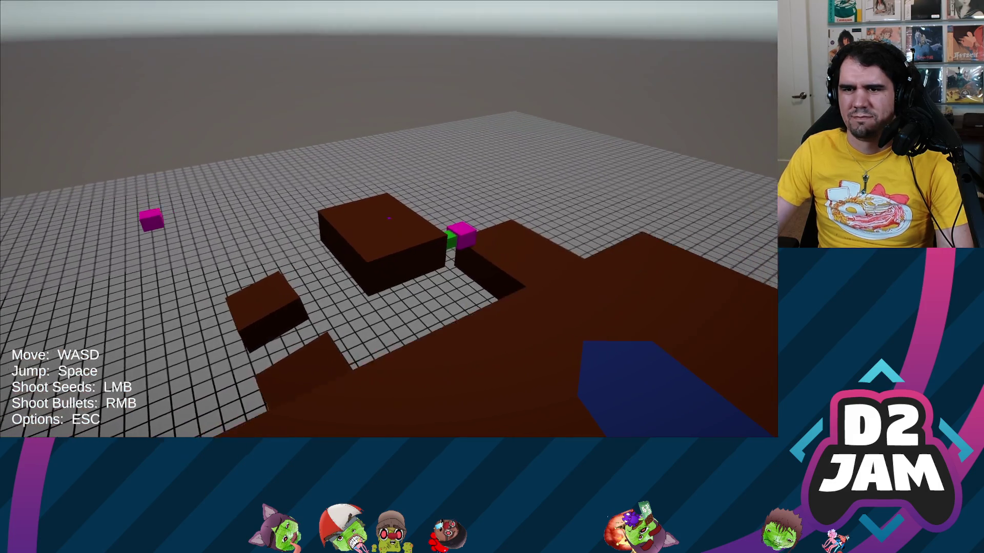
{"action": "left_click", "coordinate": [389, 219]}
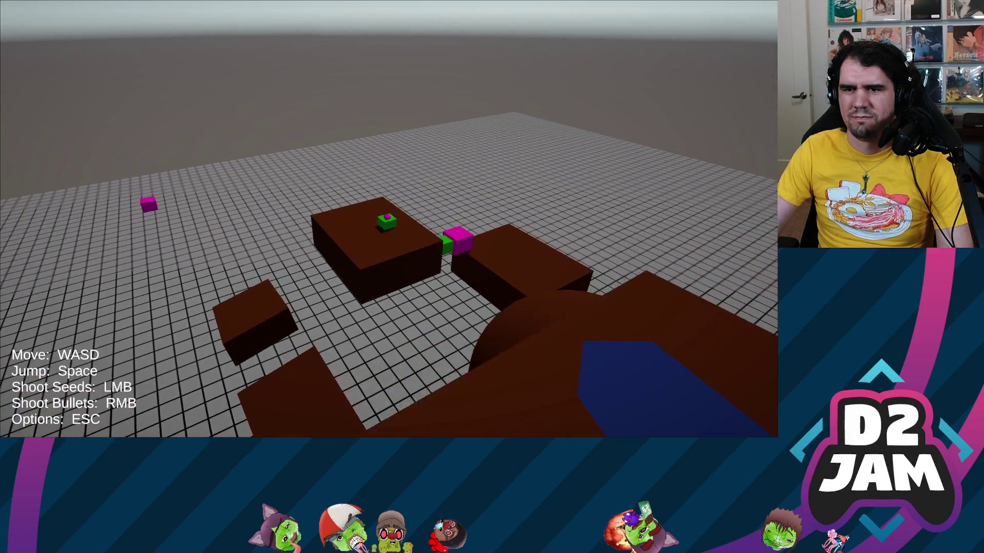
{"action": "left_click", "coordinate": [389, 219]}
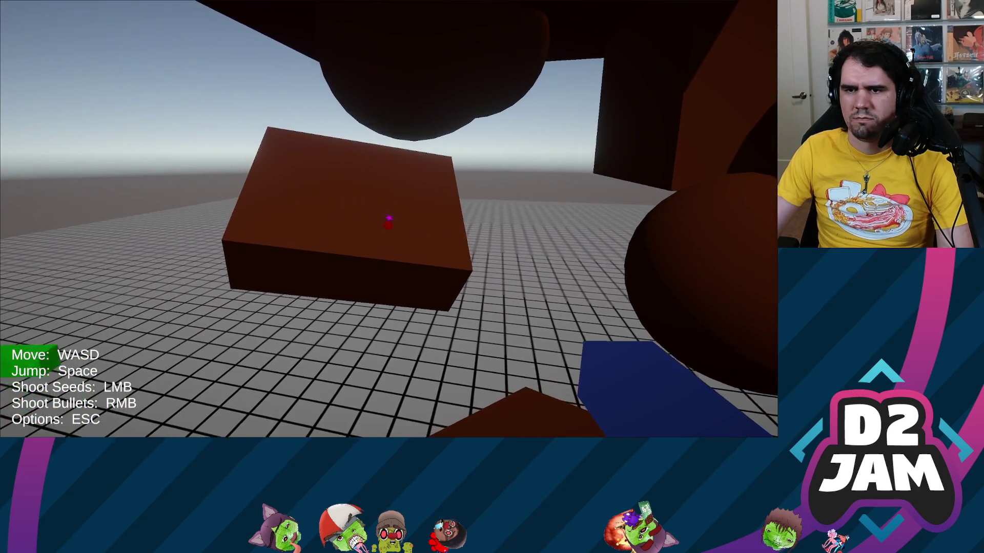
{"action": "key", "text": "w"}
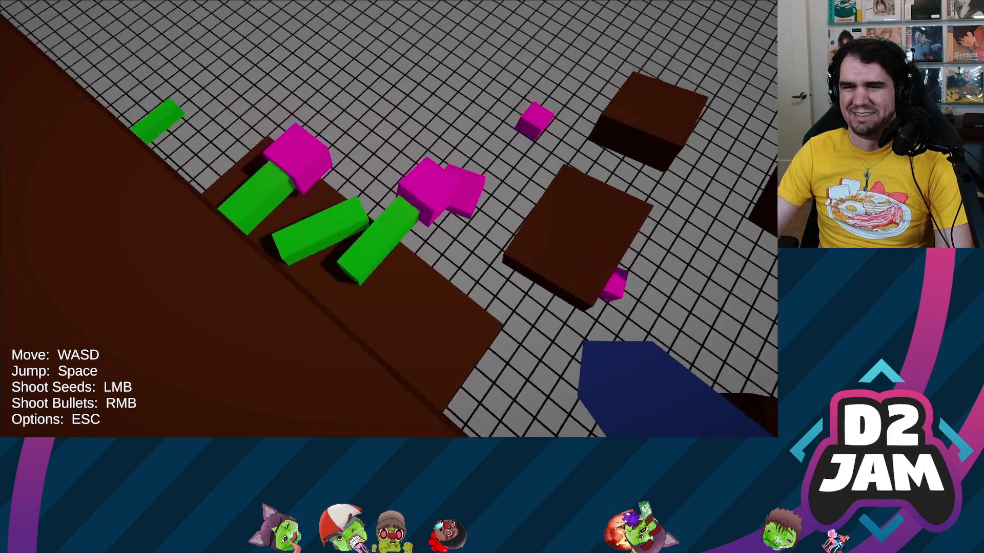
- Cross the plateau, drop to the grid floor, climb the large brown block and plant a seed
{"action": "key", "text": "w"}
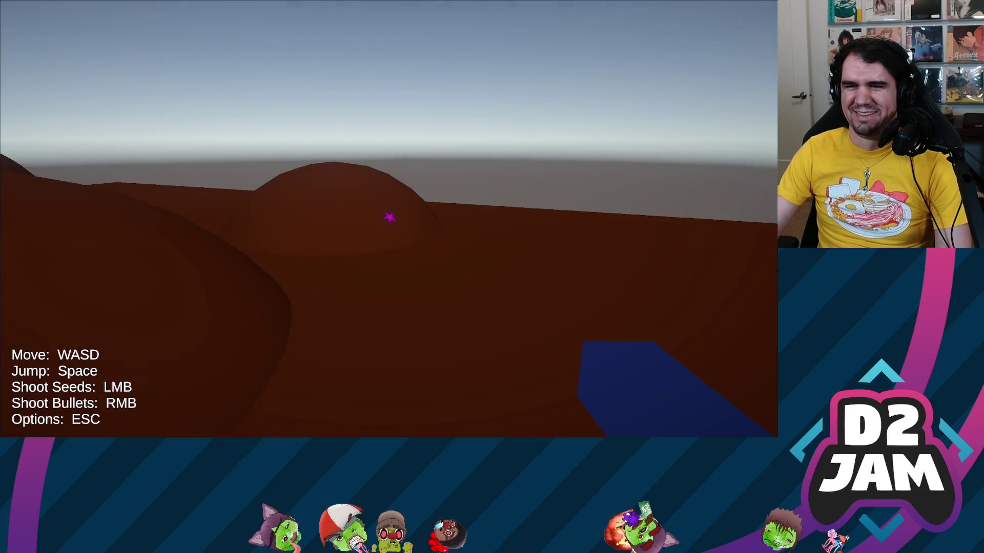
{"action": "key", "text": "w"}
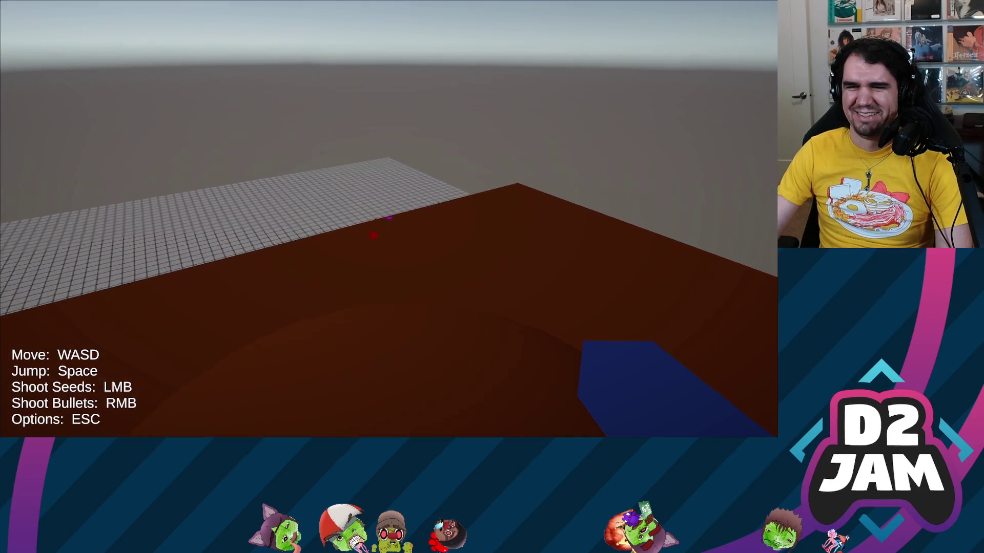
{"action": "key", "text": "w"}
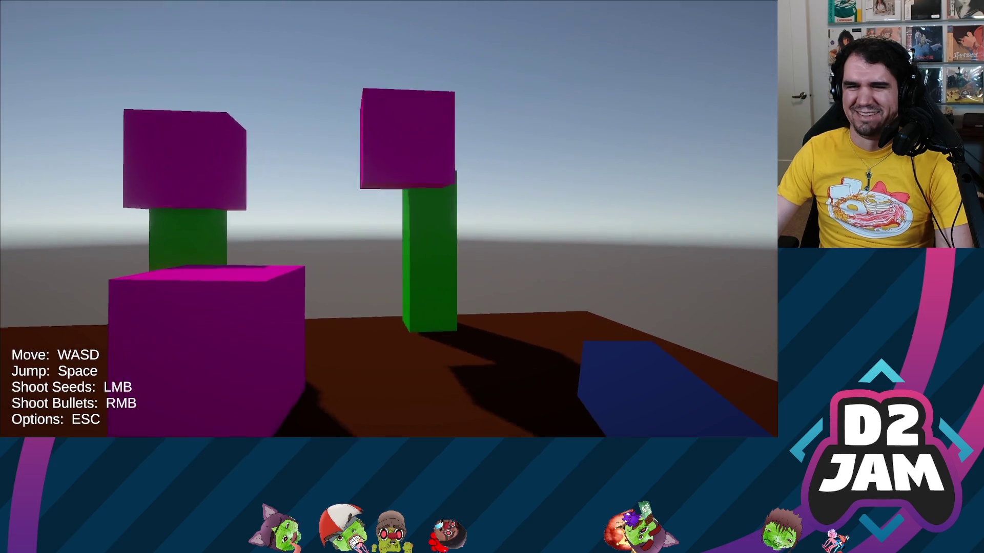
{"action": "key", "text": "w"}
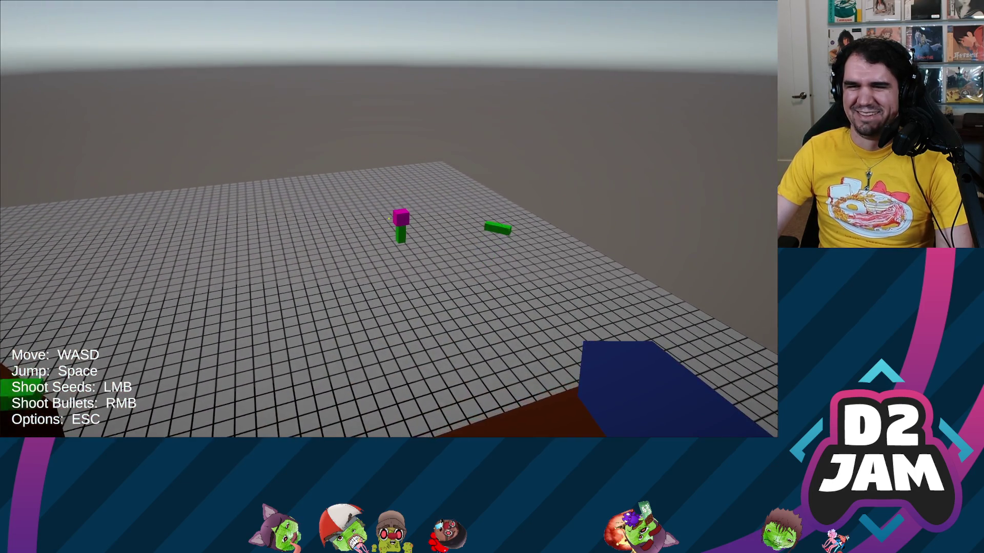
{"action": "key", "text": "w"}
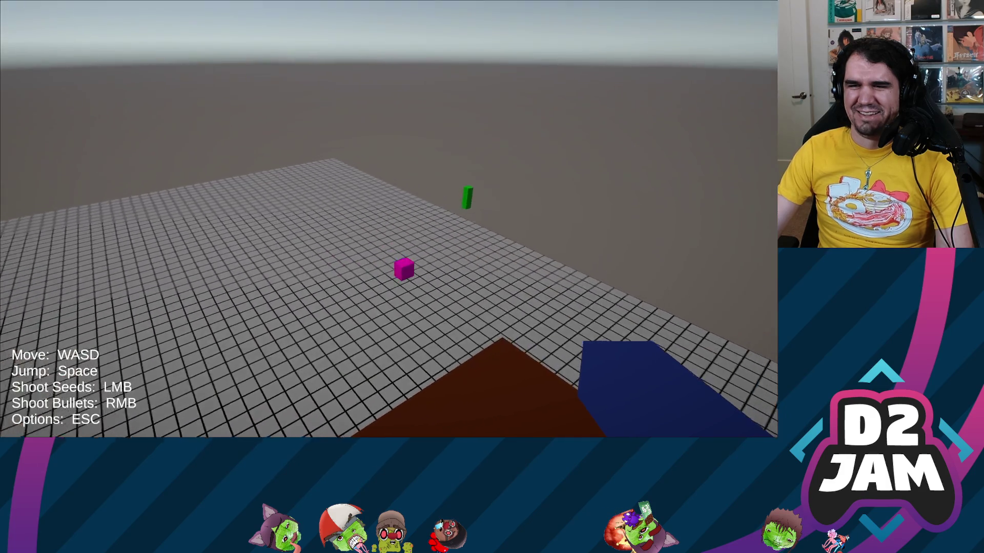
{"action": "key", "text": "space"}
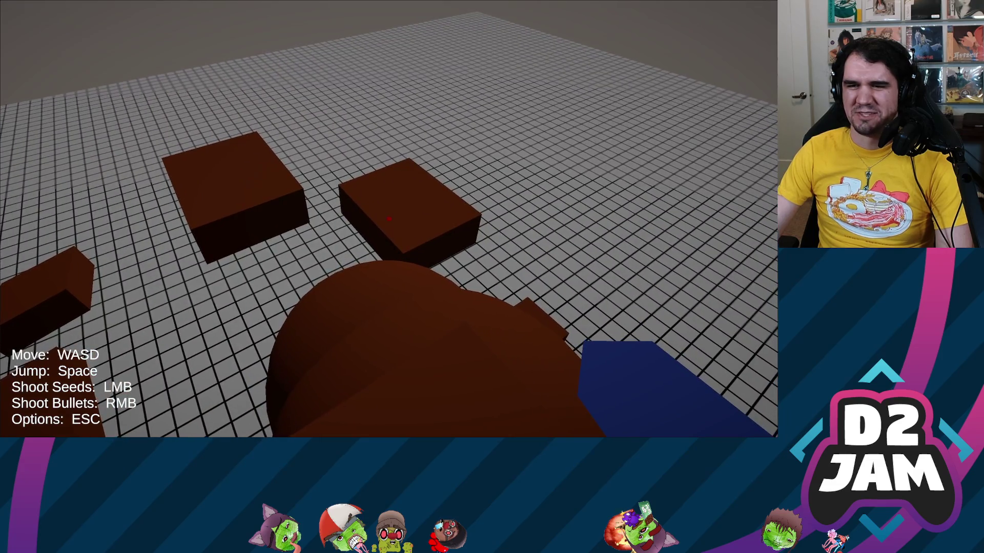
{"action": "left_click", "coordinate": [389, 218]}
- Grow seed plants on the brown blocks and blast them apart with bullets
{"action": "key", "text": "w"}
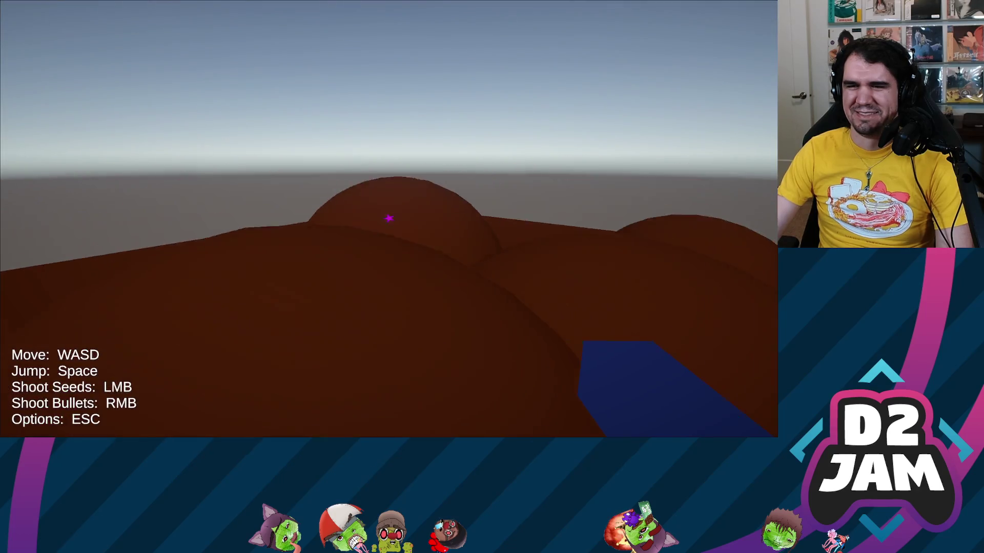
{"action": "left_click", "coordinate": [389, 218]}
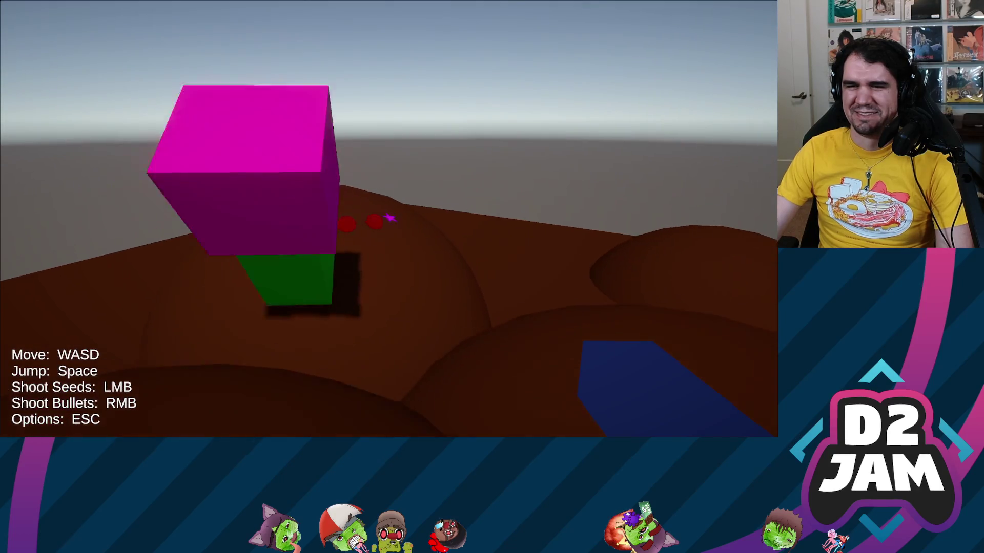
{"action": "key", "text": "w"}
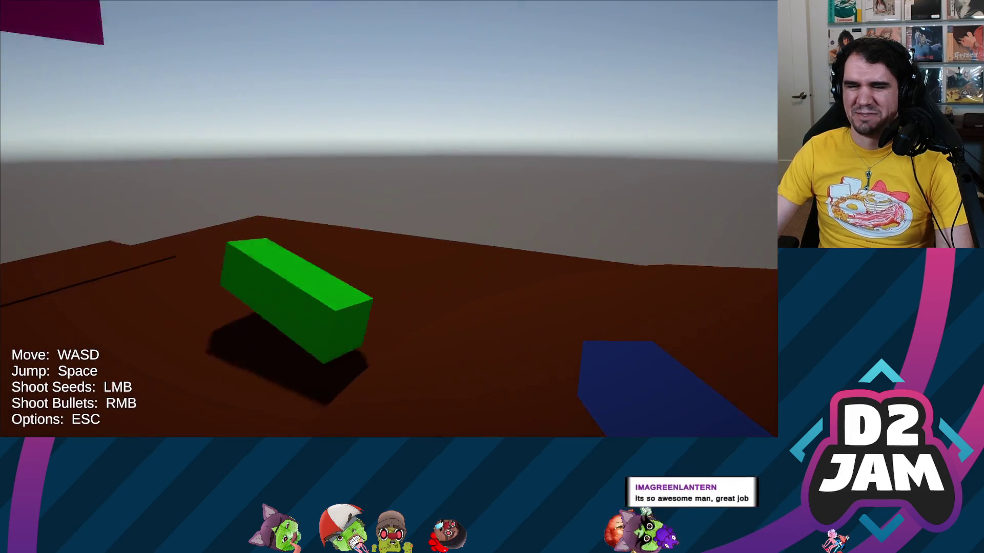
{"action": "mouse_move", "coordinate": [390, 218]}
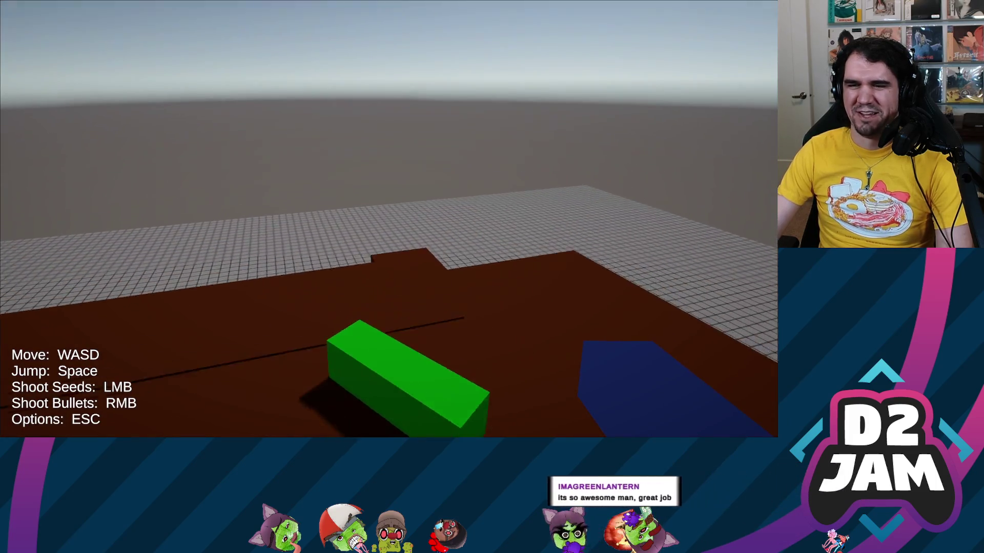
{"action": "left_click", "coordinate": [389, 218]}
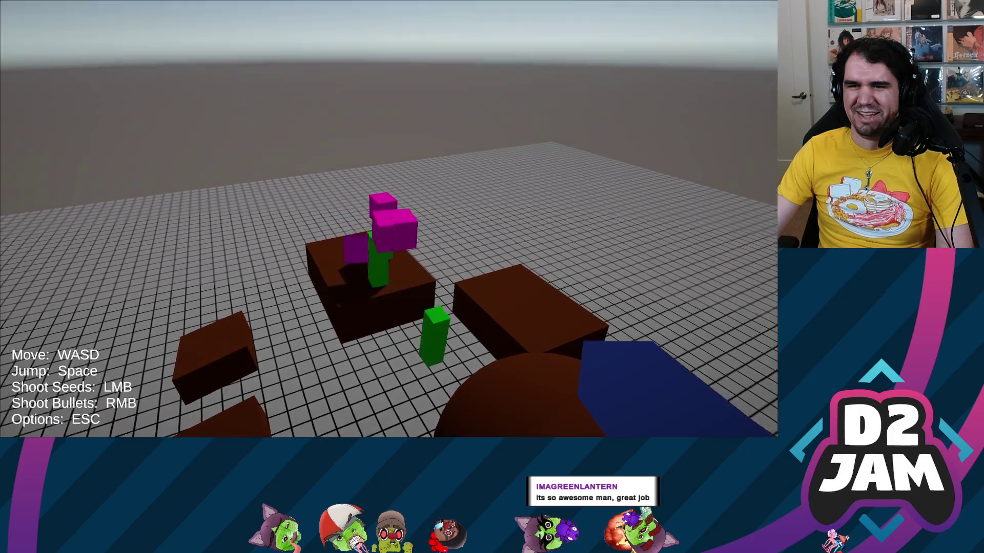
{"action": "right_click", "coordinate": [389, 218]}
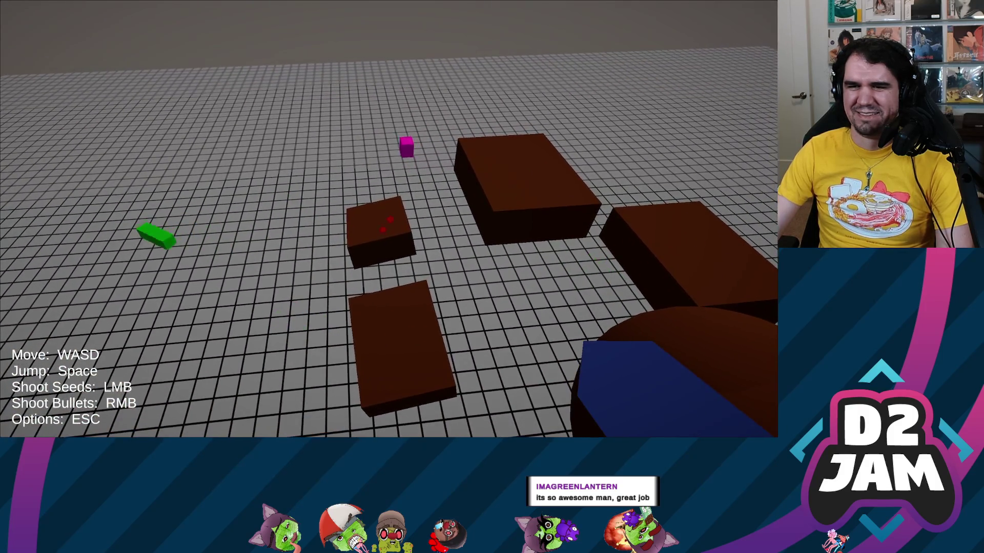
{"action": "left_click", "coordinate": [389, 218]}
{"action": "right_click", "coordinate": [389, 218]}
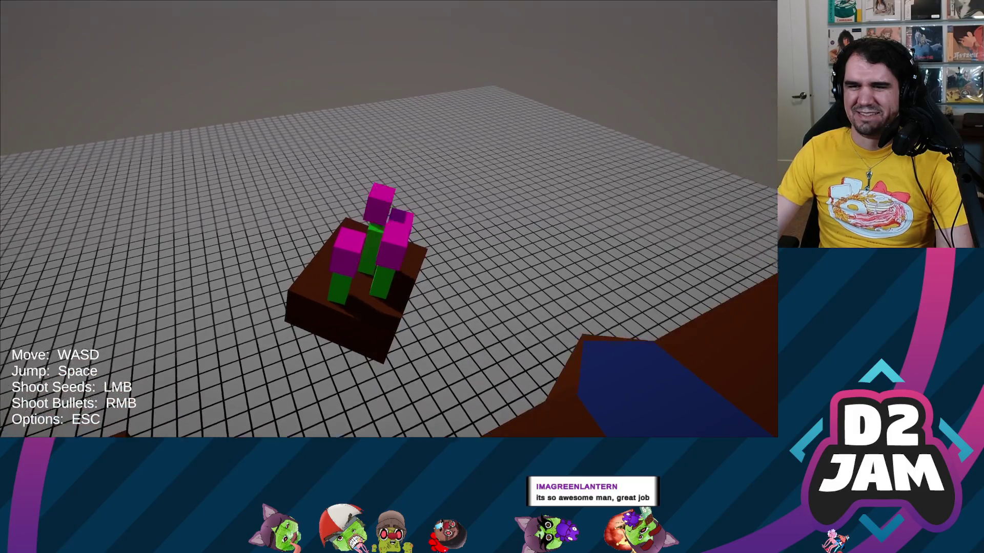
{"action": "right_click", "coordinate": [389, 219]}
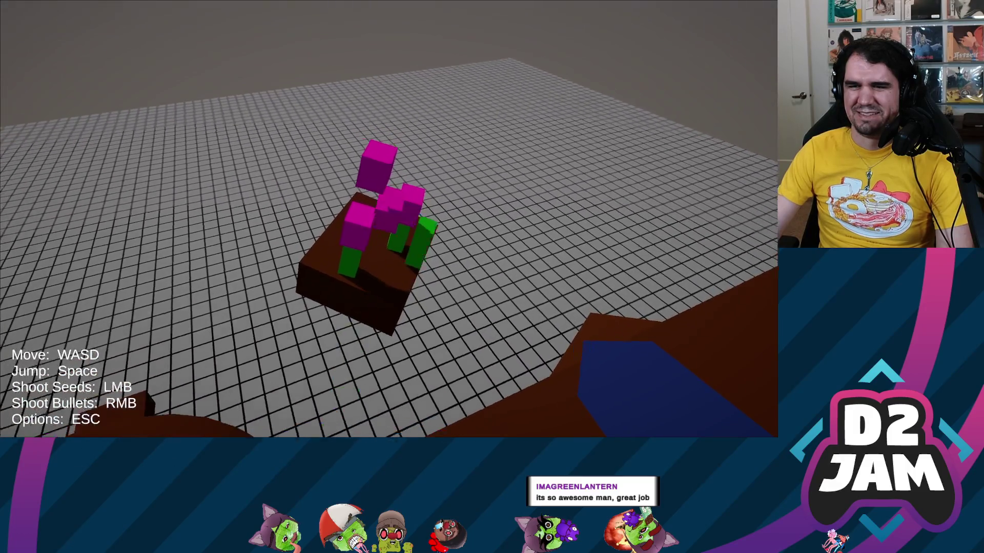
- Shoot a bullet at the brown mound and a seed among the plant cluster
{"action": "key", "text": "w"}
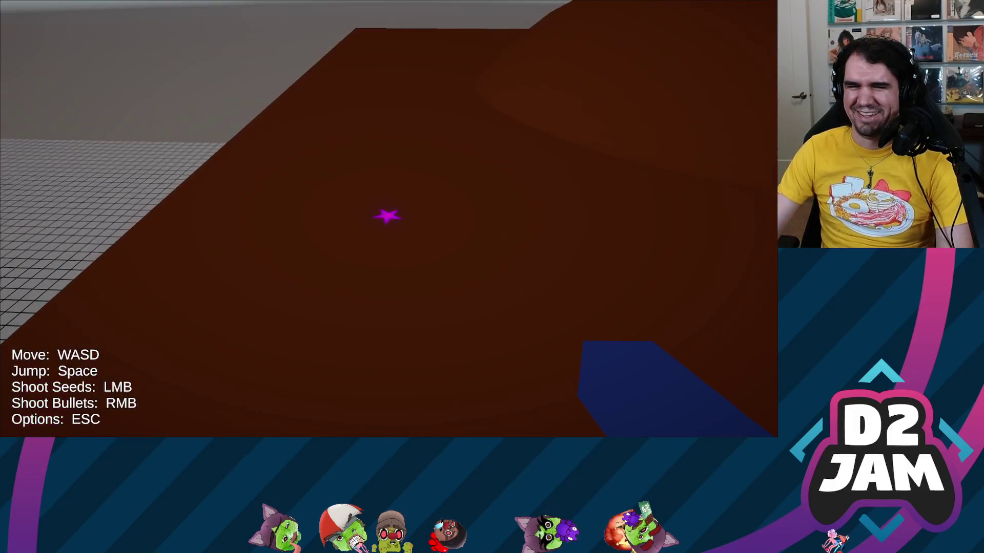
{"action": "right_click", "coordinate": [390, 217]}
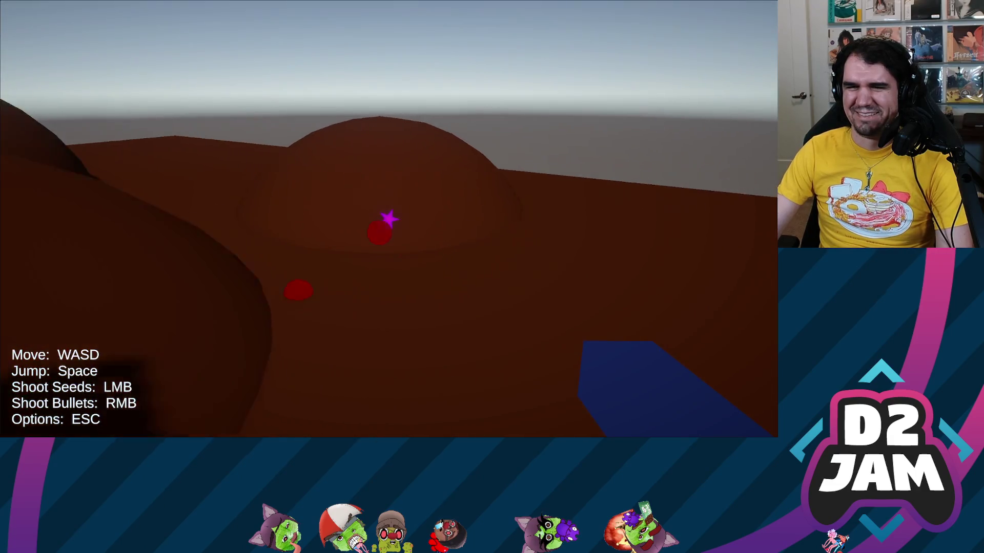
{"action": "key", "text": "s"}
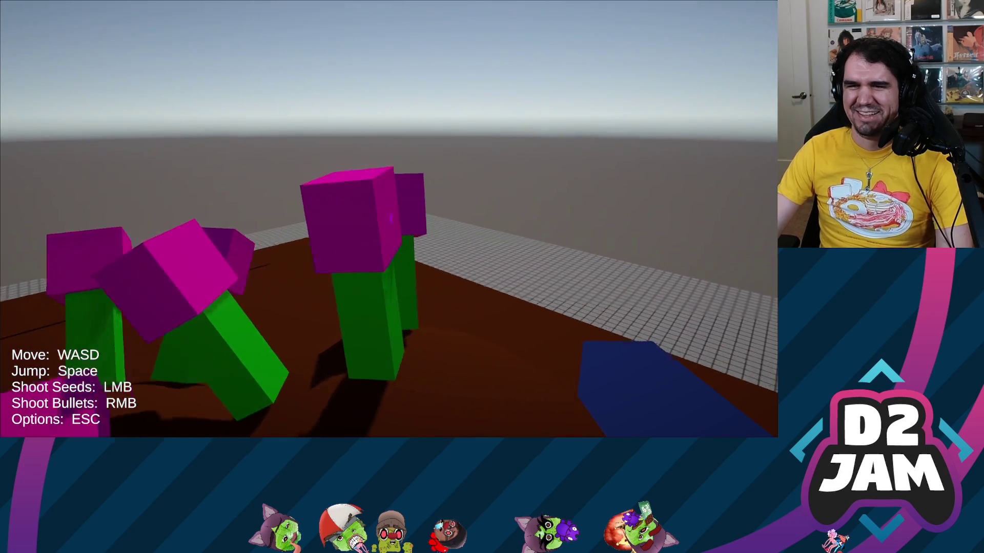
{"action": "key", "text": "w"}
{"action": "left_click", "coordinate": [390, 219]}
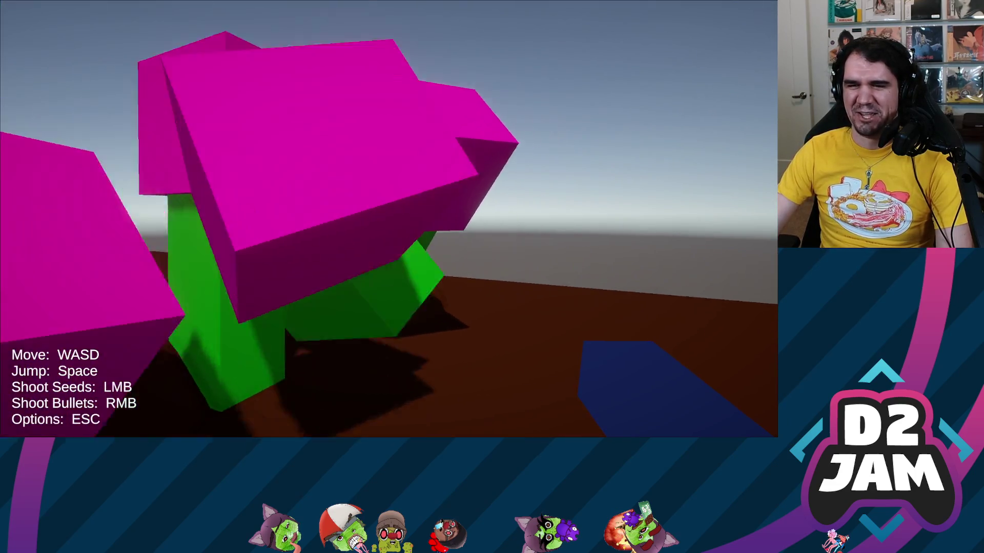
{"action": "key", "text": "s"}
- Head to the tall plant pillars and fire seeds at the brown mound and slope
{"action": "key", "text": "w"}
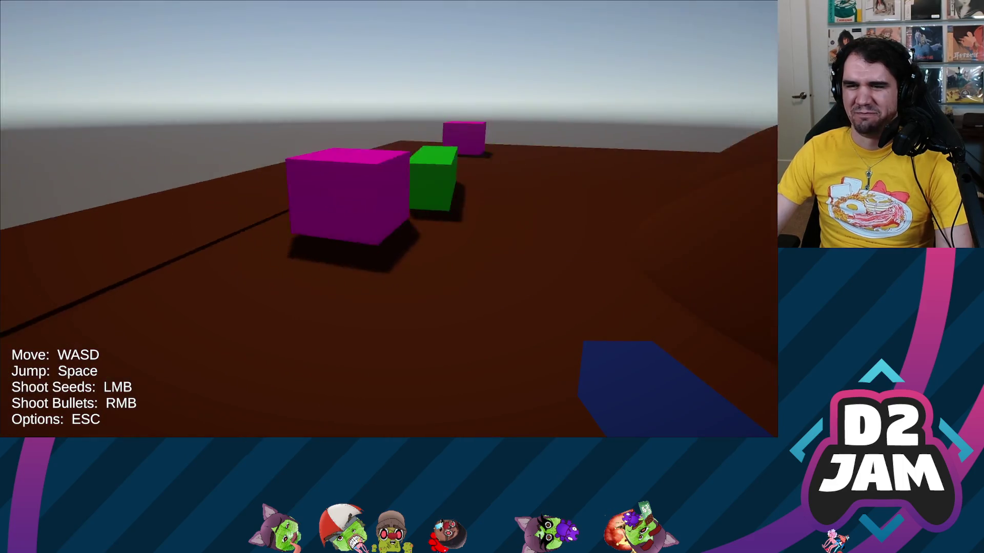
{"action": "key", "text": "w"}
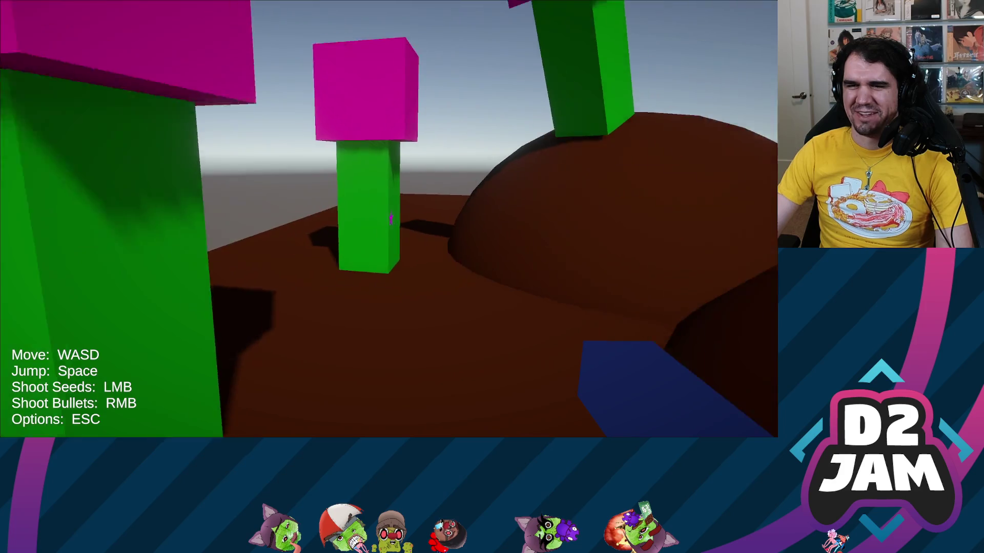
{"action": "left_click", "coordinate": [391, 219]}
{"action": "left_click", "coordinate": [391, 219]}
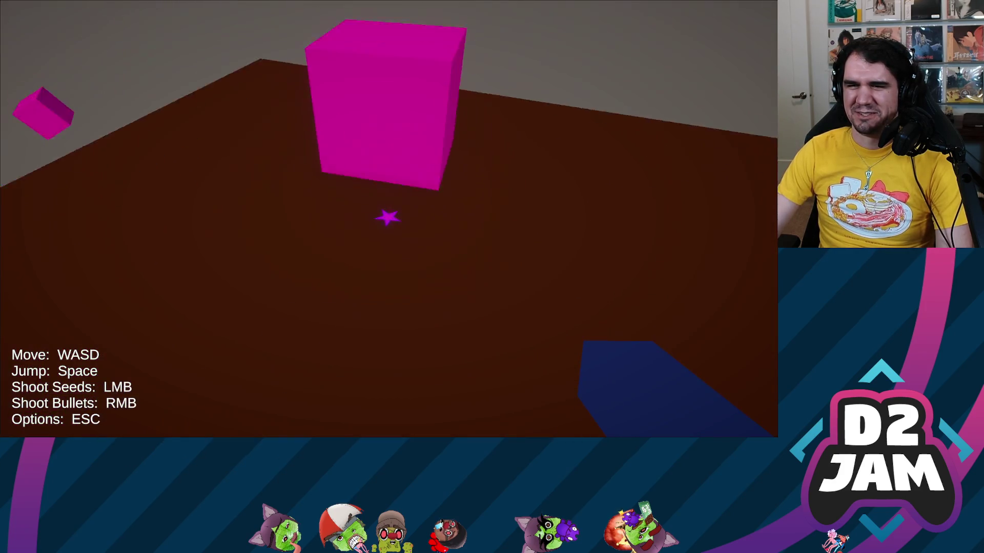
{"action": "key", "text": "w"}
{"action": "key", "text": "w"}
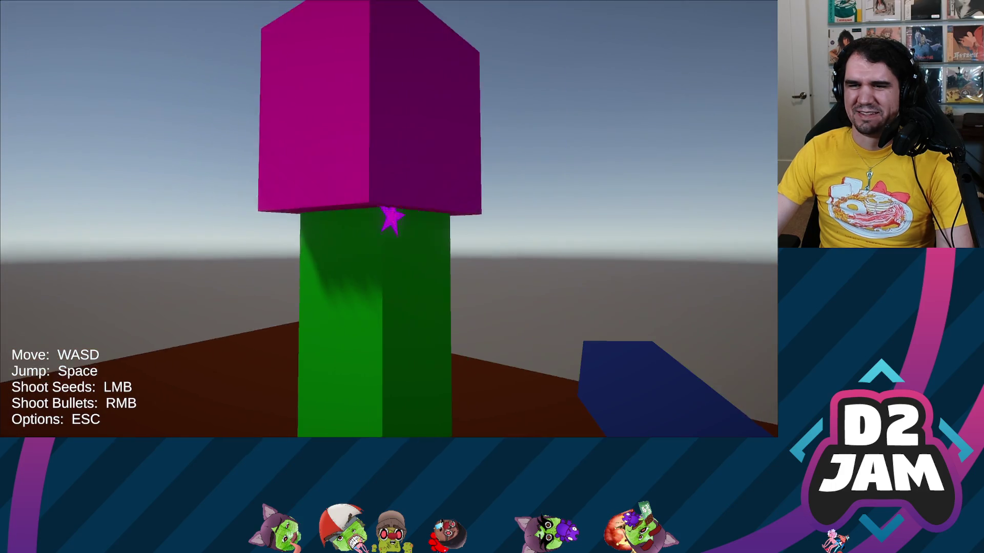
{"action": "left_click", "coordinate": [389, 219]}
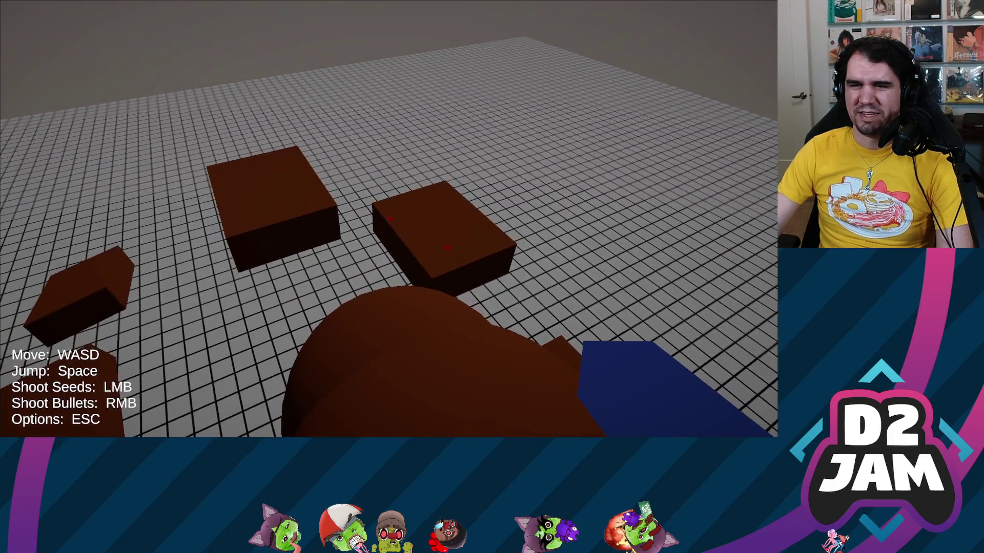
- Fire five seeds at the brown blocks to grow plants, then move down and jump above the floating blocks
{"action": "left_click", "coordinate": [389, 218]}
{"action": "left_click", "coordinate": [389, 219]}
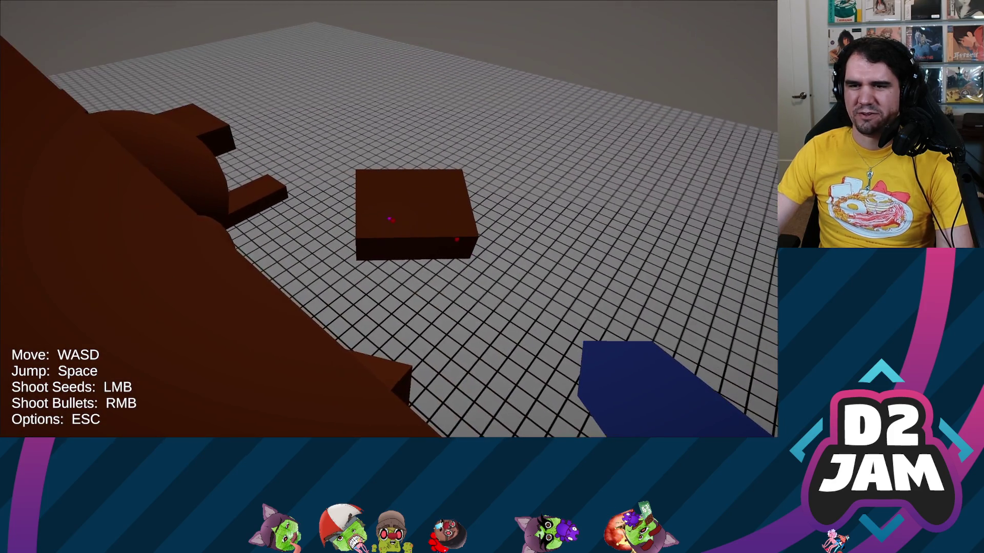
{"action": "left_click", "coordinate": [389, 219]}
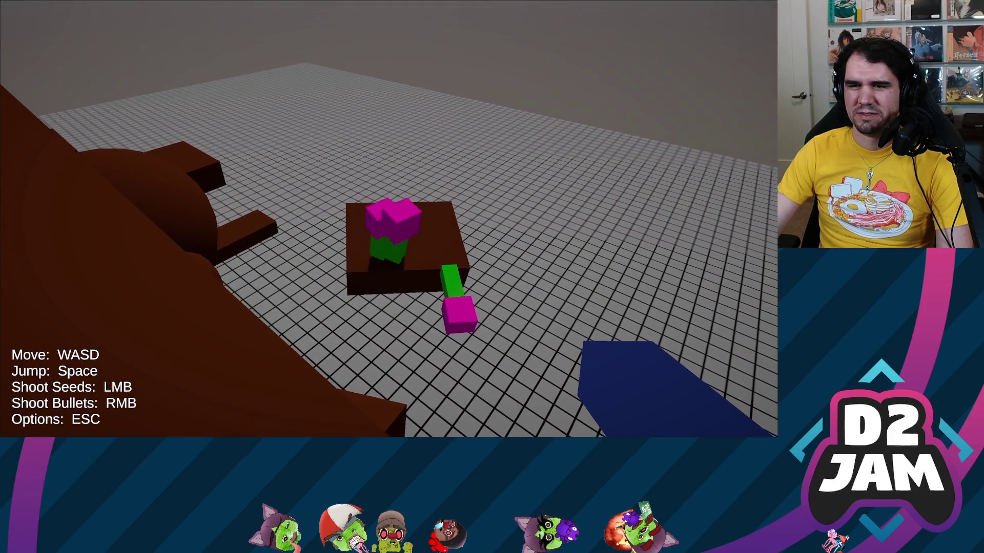
{"action": "left_click", "coordinate": [388, 219]}
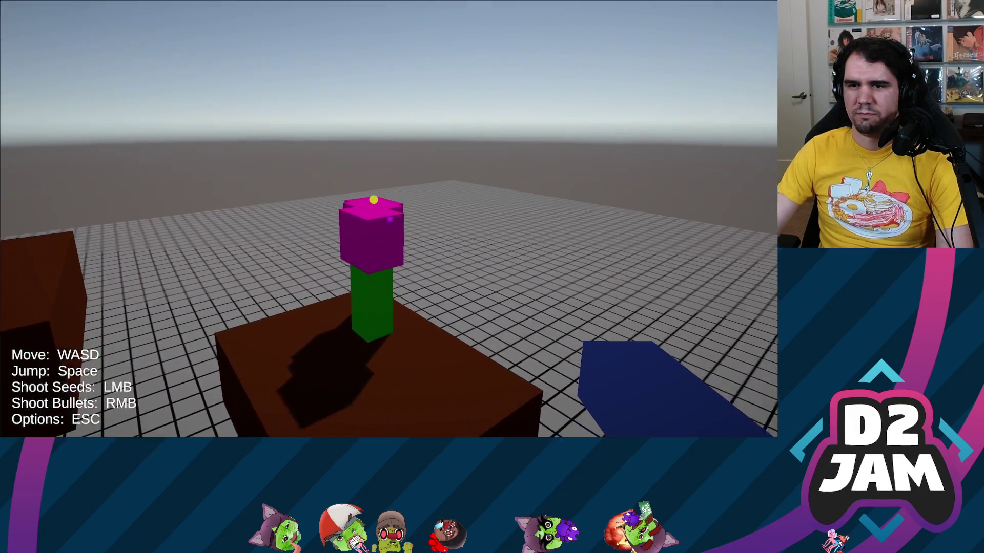
{"action": "left_click", "coordinate": [389, 219]}
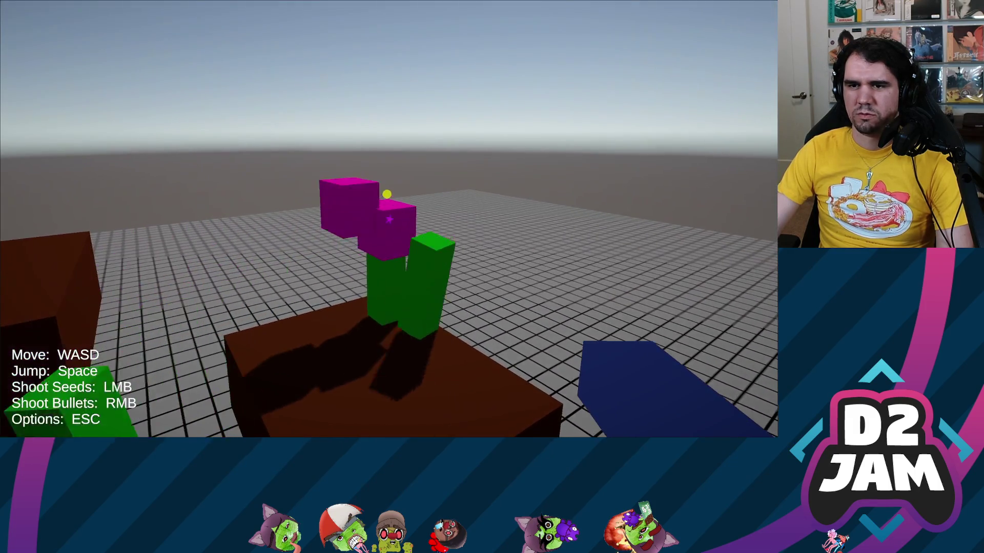
{"action": "key", "text": "w"}
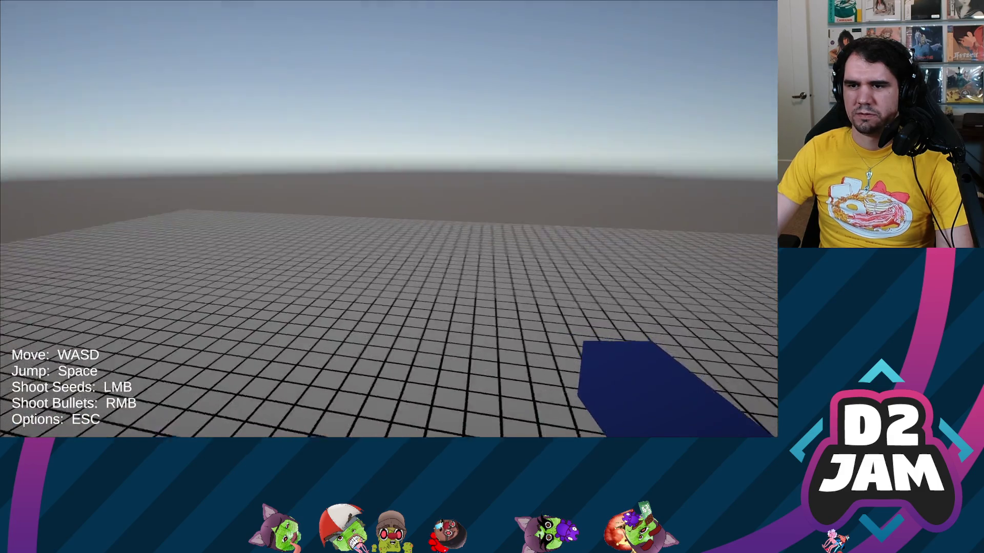
{"action": "key", "text": "space"}
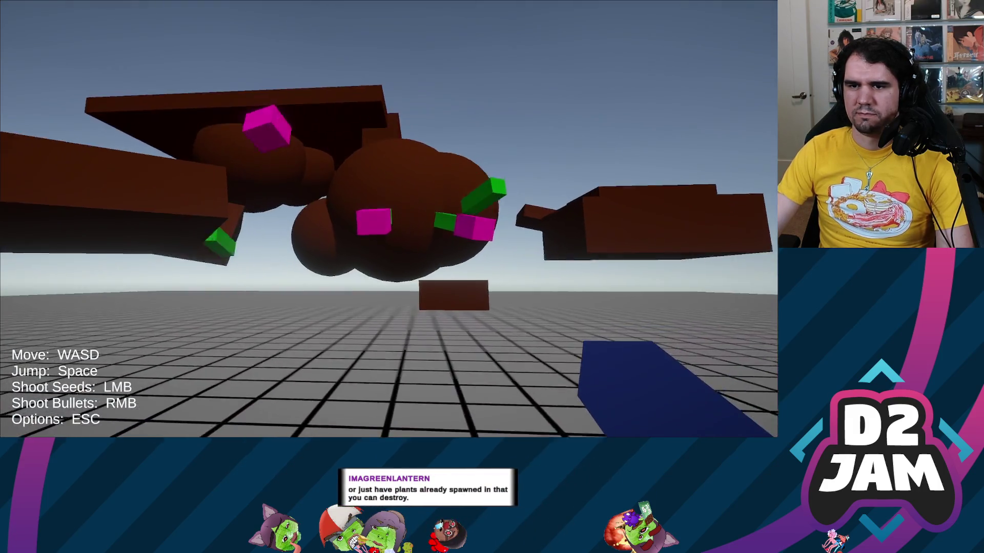
- Seed the dark wall, shoot its plants away, then seed the brown block and look down from its top
{"action": "key", "text": "w"}
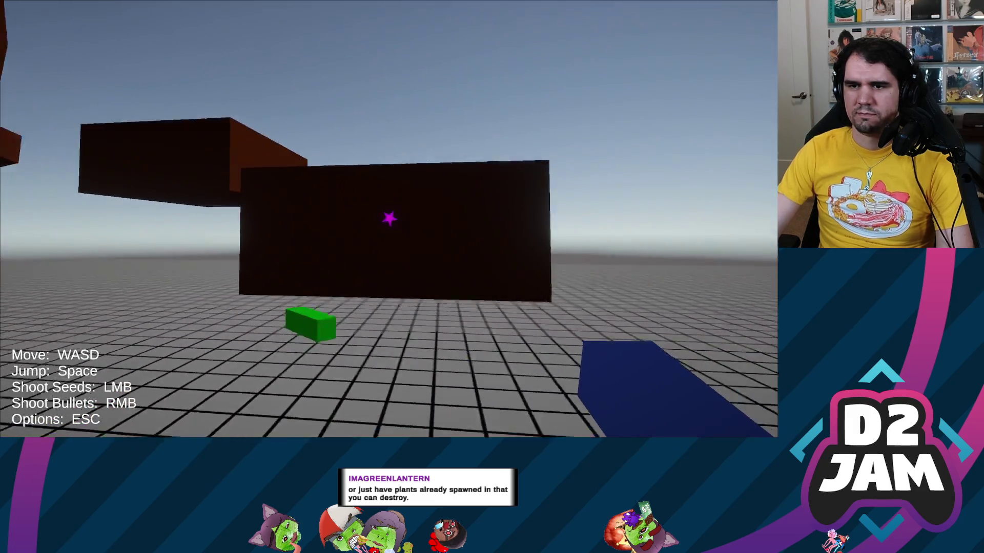
{"action": "left_click", "coordinate": [389, 219]}
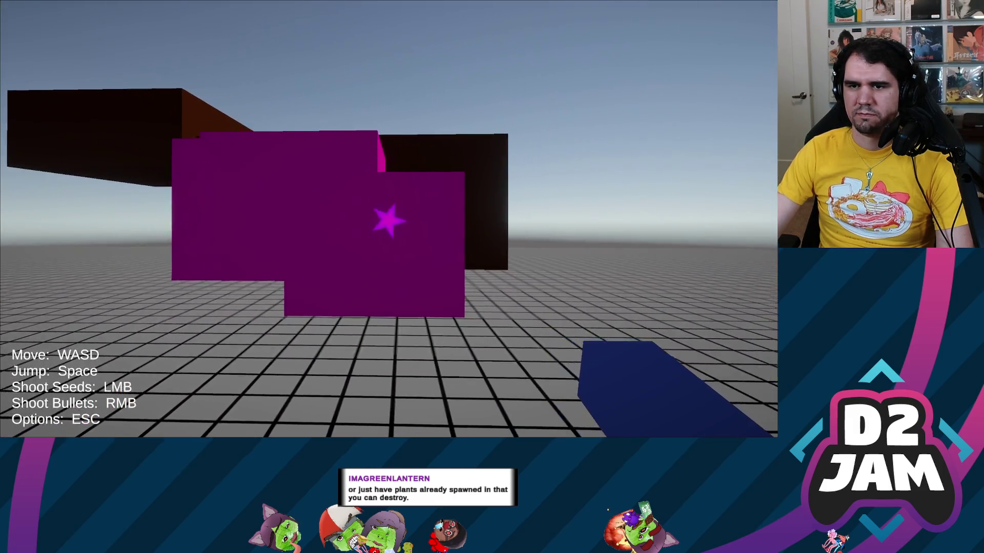
{"action": "key", "text": "s"}
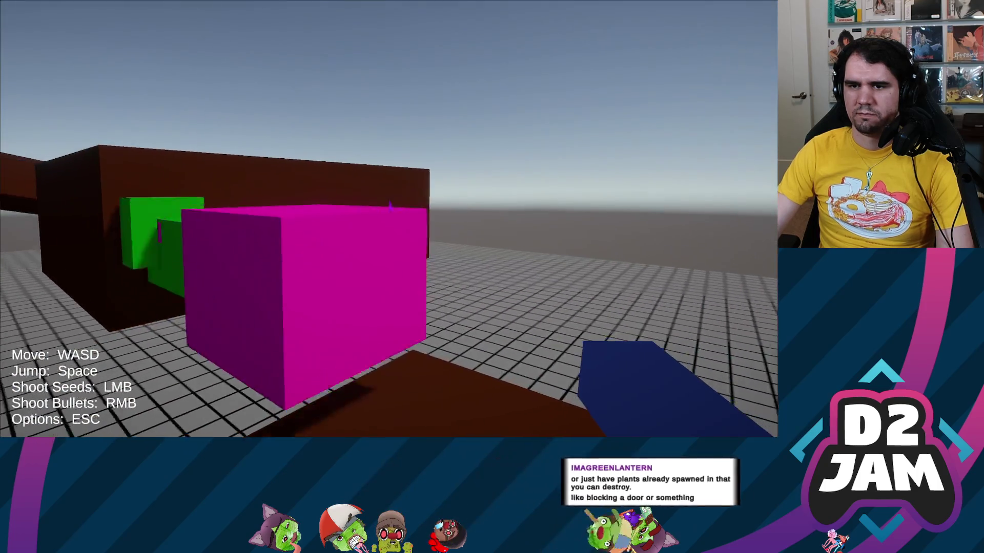
{"action": "right_click", "coordinate": [389, 219]}
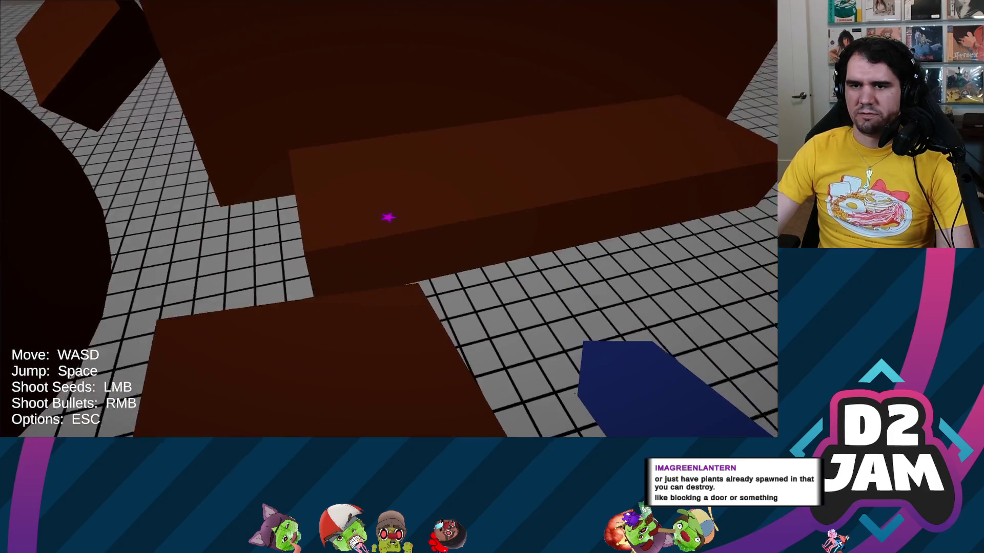
{"action": "left_click", "coordinate": [389, 218]}
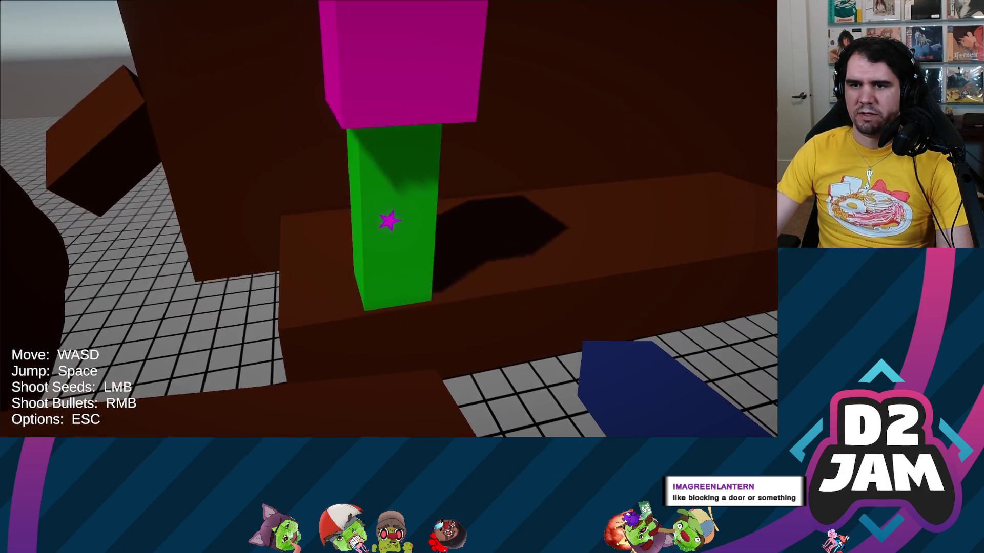
{"action": "key", "text": "space"}
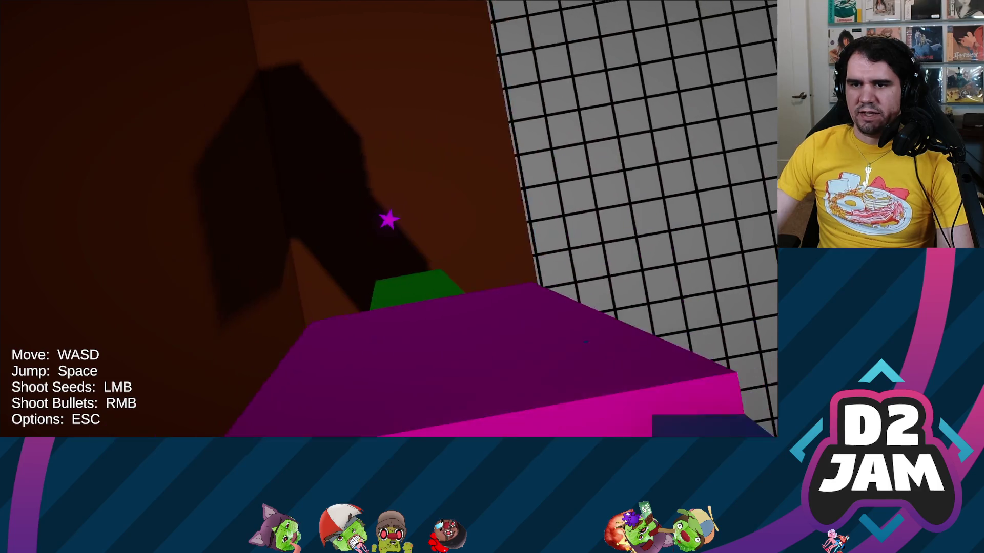
{"action": "key", "text": "w"}
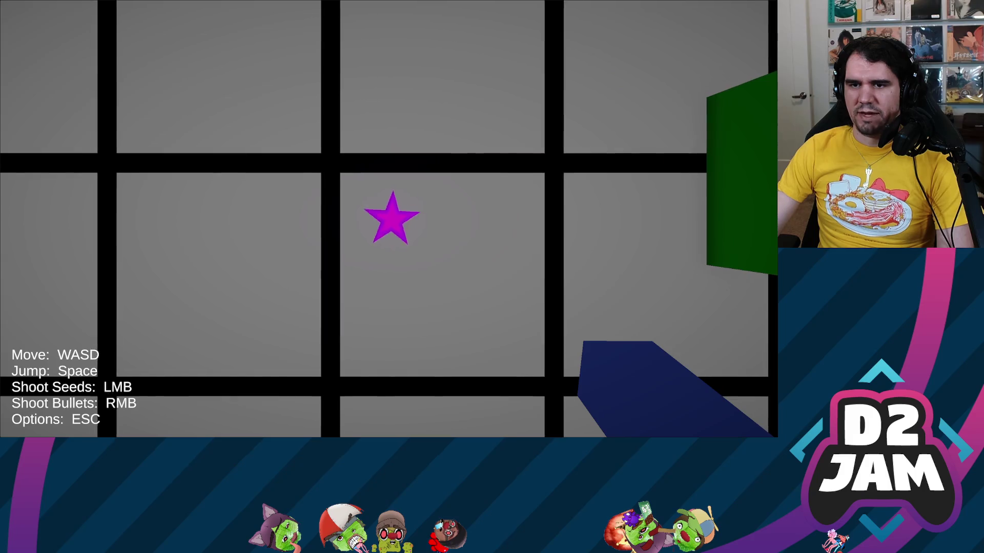
- Walk toward the magenta block and jump onto the pink cube
{"action": "key", "text": "w"}
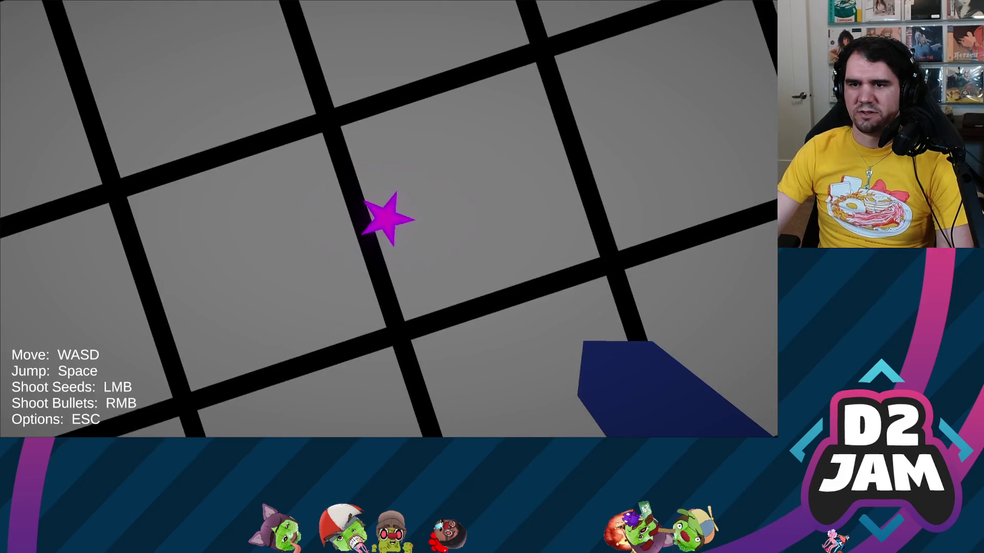
{"action": "key", "text": "space"}
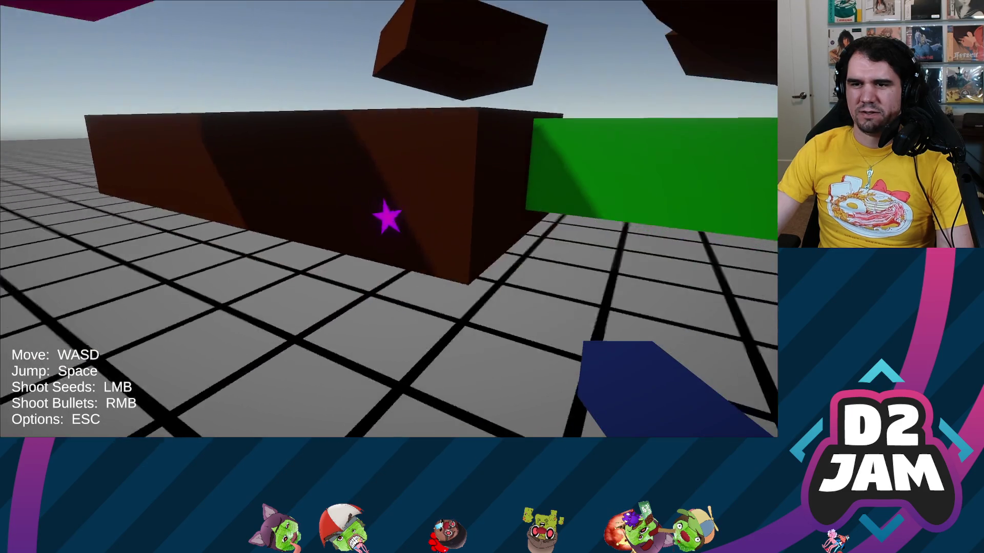
- Fire a bullet at the wall, hop onto and off the brown box, and seed the brown structure
{"action": "right_click", "coordinate": [387, 217]}
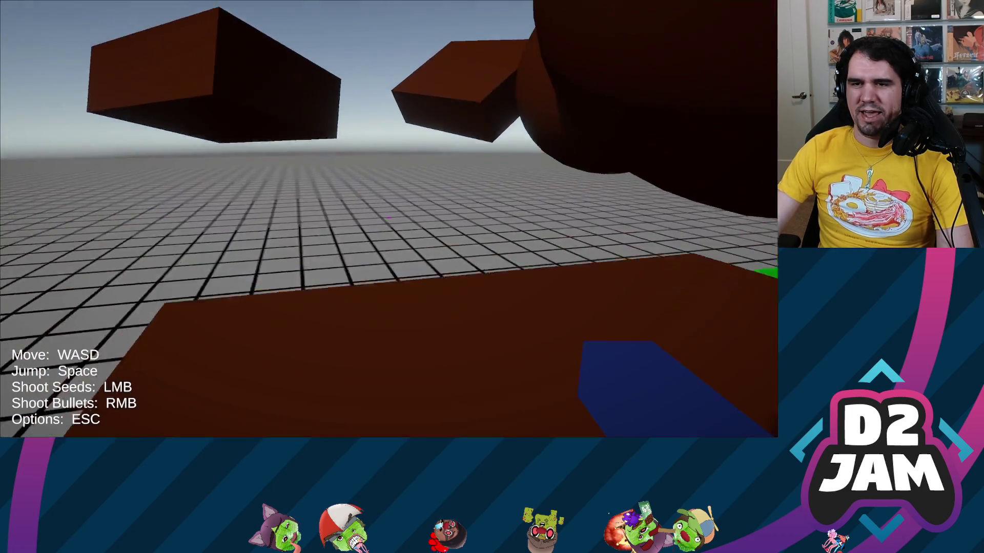
{"action": "key", "text": "space"}
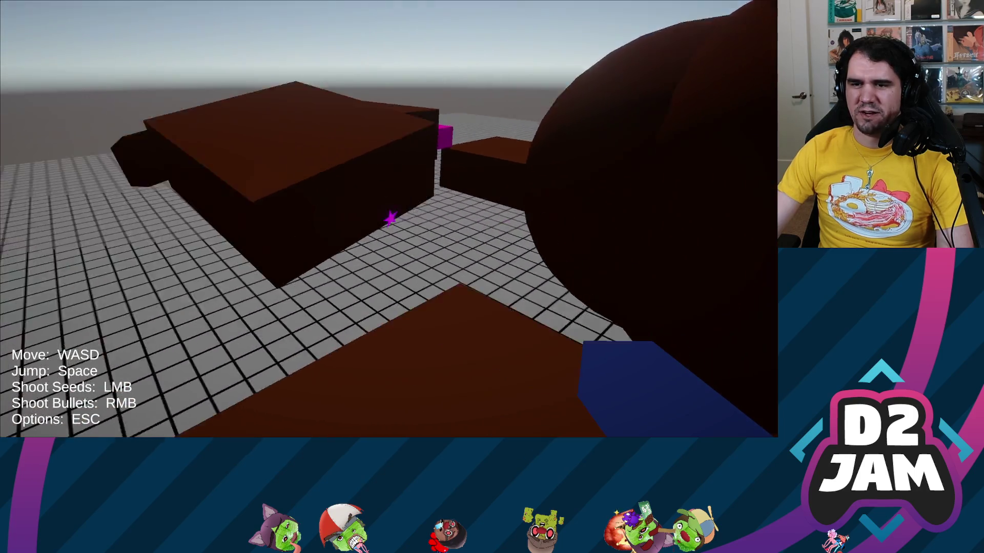
{"action": "key", "text": "w"}
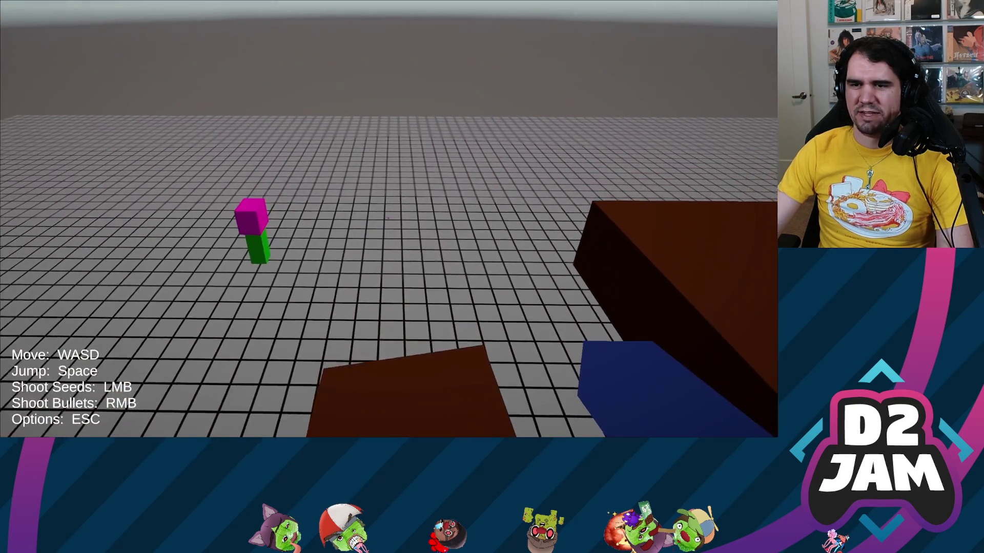
{"action": "key", "text": "space"}
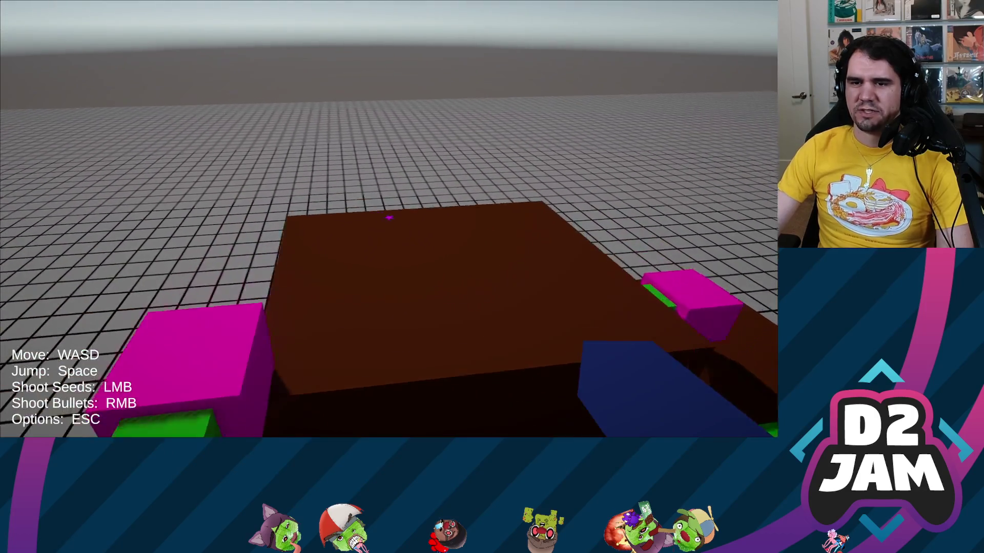
{"action": "key", "text": "w"}
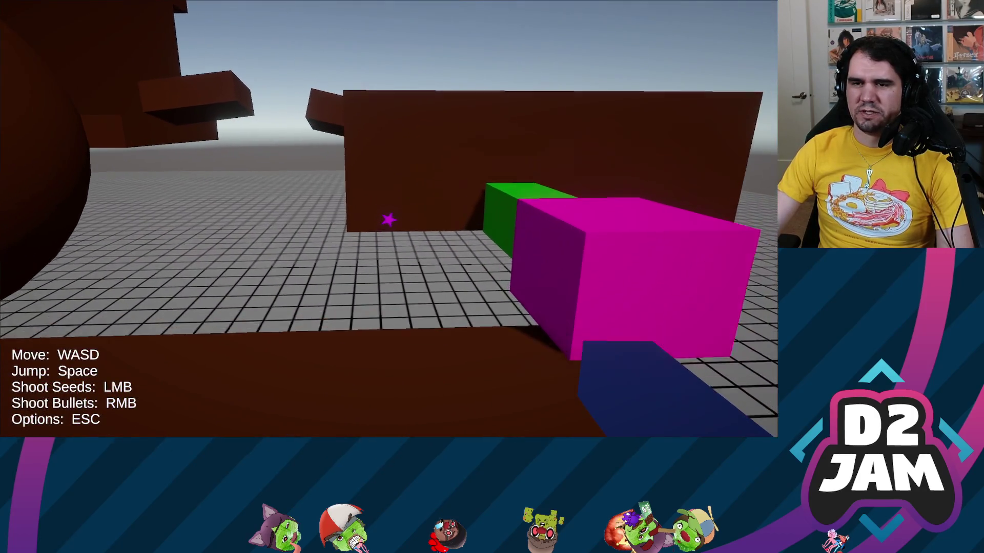
{"action": "left_click", "coordinate": [389, 217]}
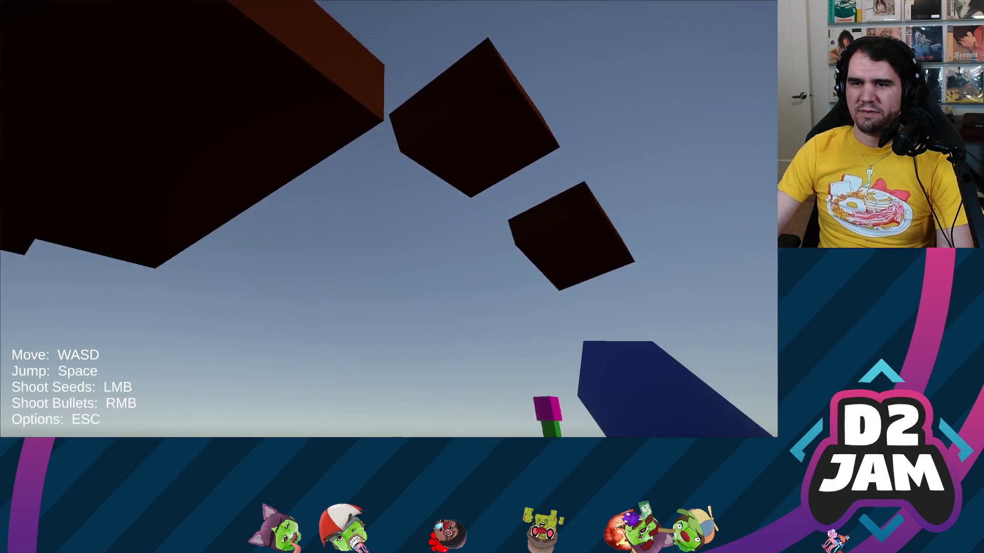
- Jump repeatedly onto the brown box beside the green and magenta blocks
{"action": "key", "text": "w"}
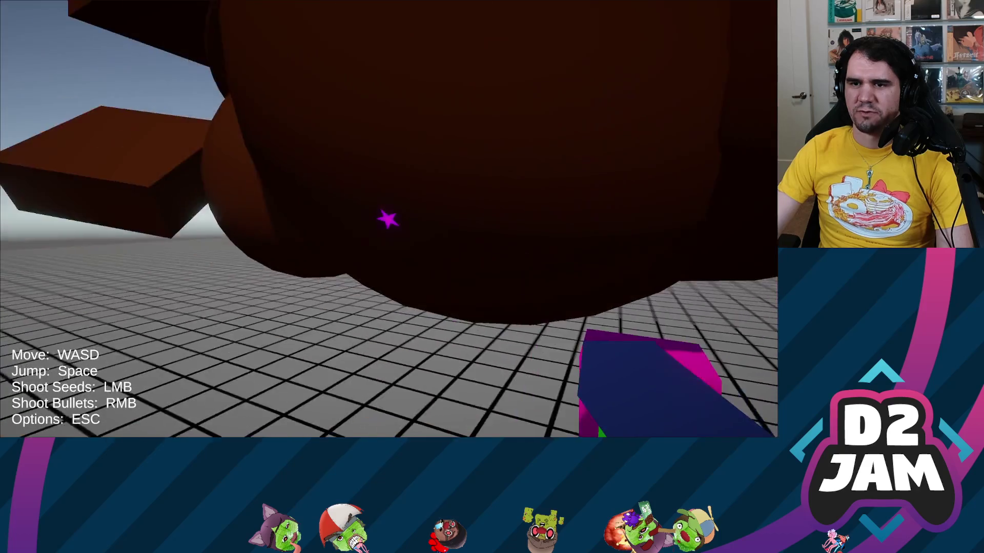
{"action": "key", "text": "s"}
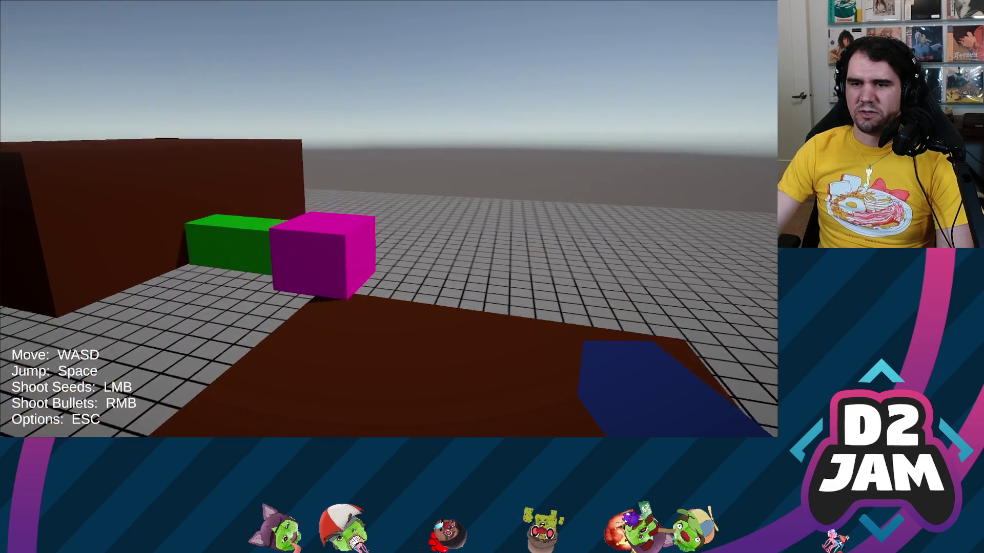
{"action": "key", "text": "space"}
{"action": "key", "text": "s"}
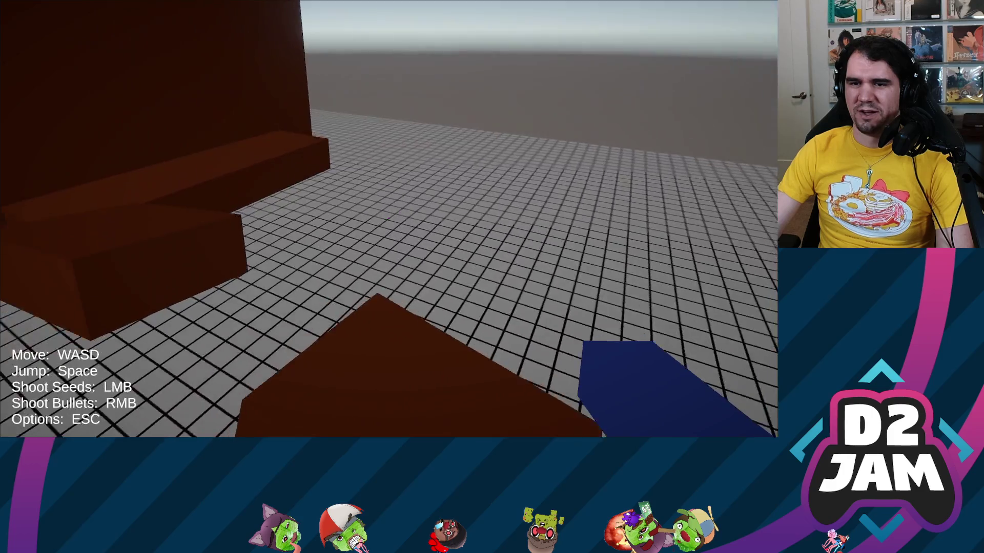
{"action": "key", "text": "space"}
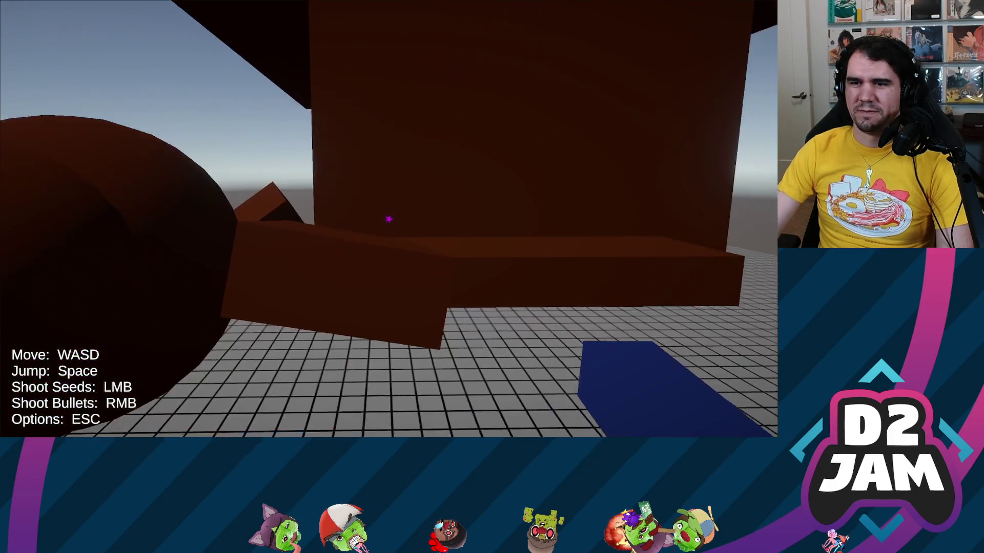
{"action": "key", "text": "w"}
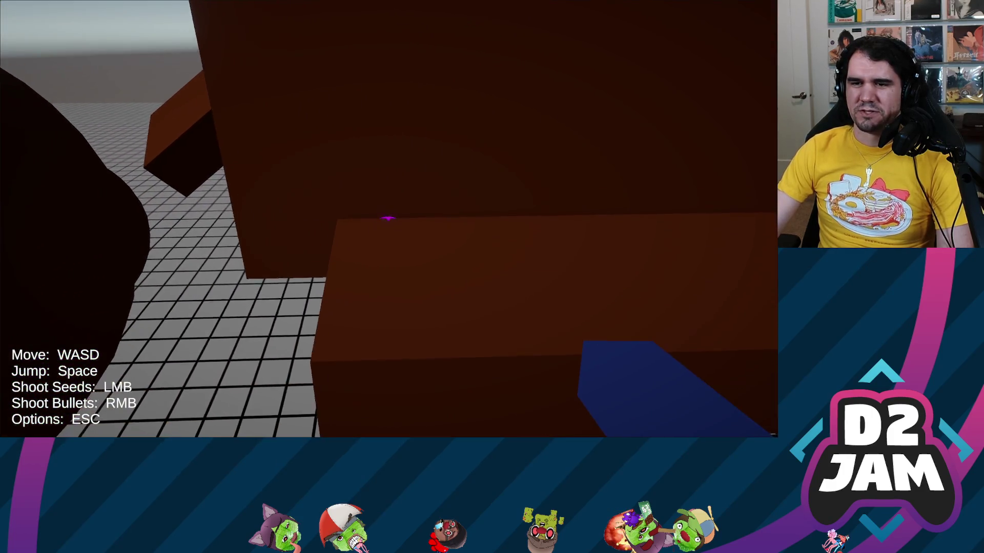
{"action": "key", "text": "space"}
{"action": "key", "text": "w"}
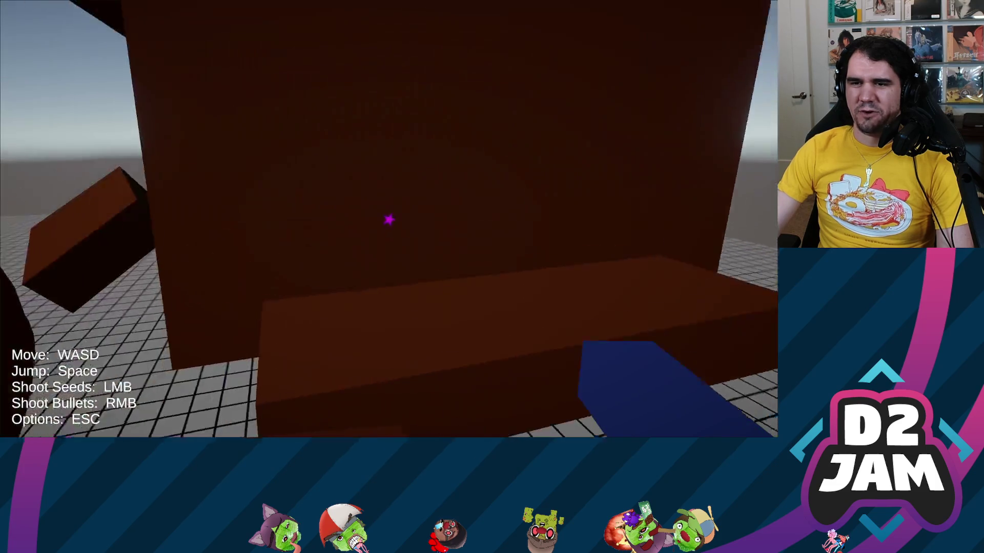
{"action": "key", "text": "s"}
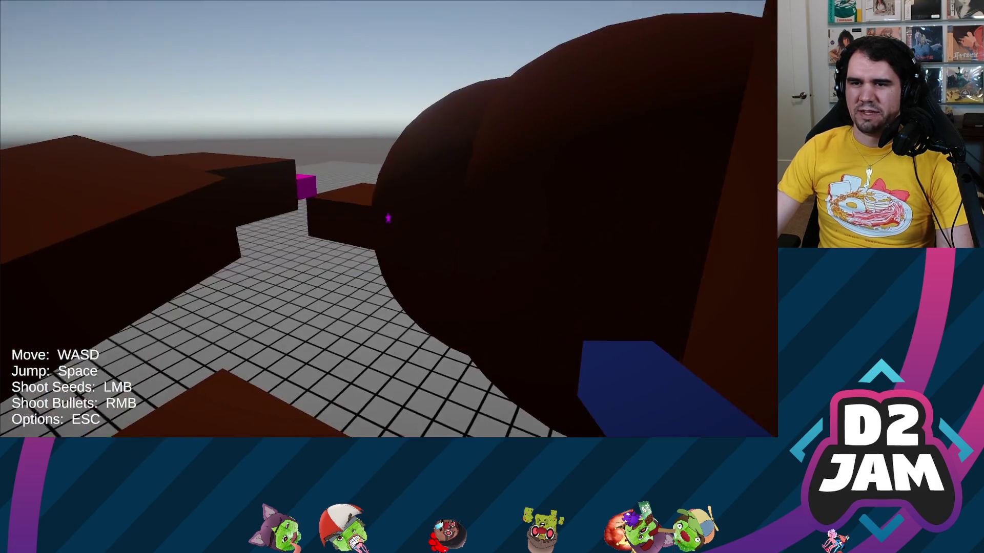
{"action": "key", "text": "w"}
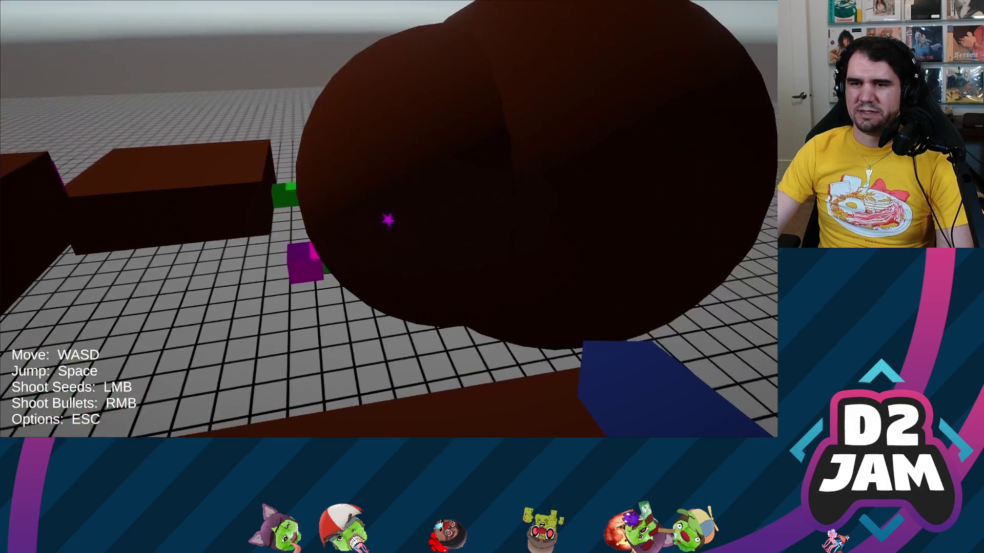
{"action": "key", "text": "space"}
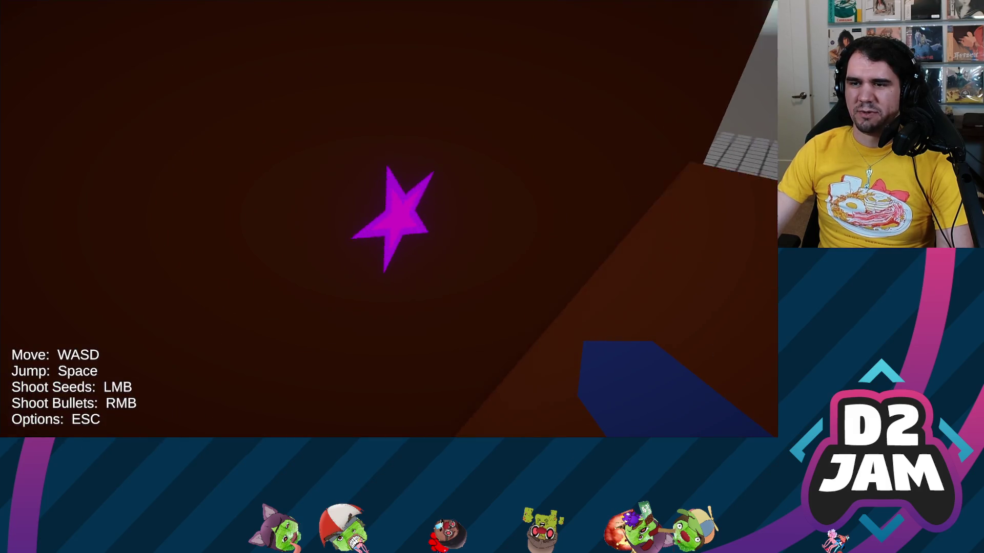
{"action": "key", "text": "w"}
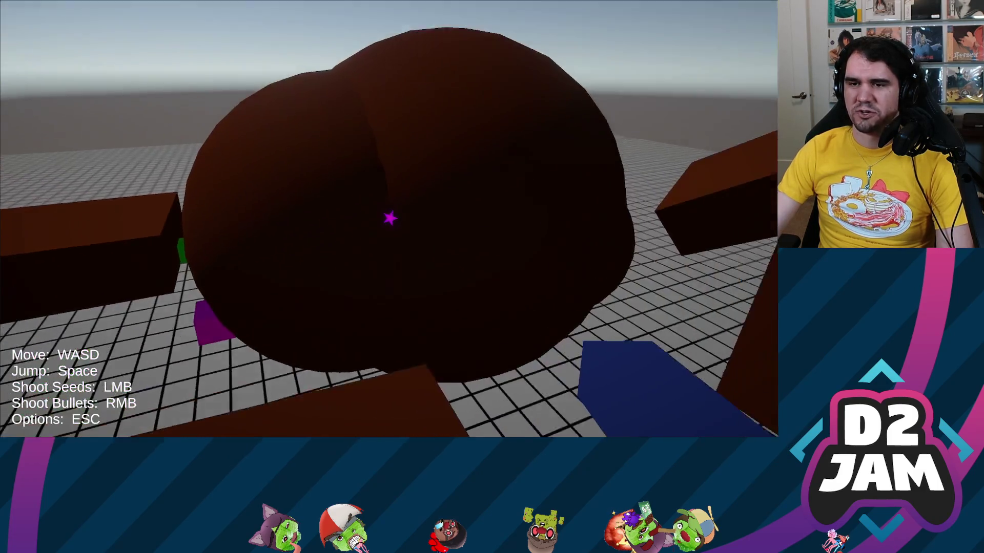
- Shoot seeds at the dome and ahead, then walk under the brown block
{"action": "left_click", "coordinate": [388, 219]}
{"action": "key", "text": "w"}
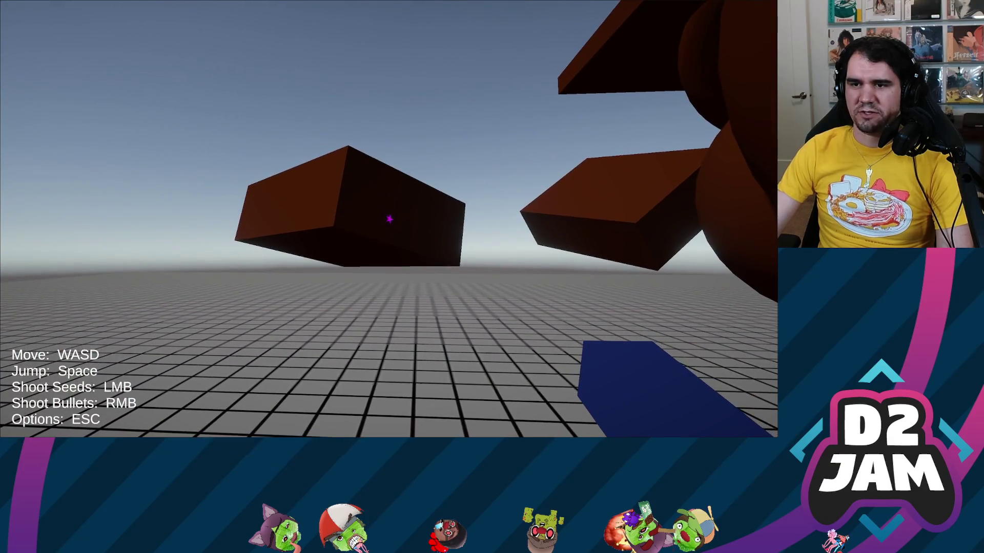
{"action": "left_click", "coordinate": [389, 219]}
{"action": "key", "text": "w"}
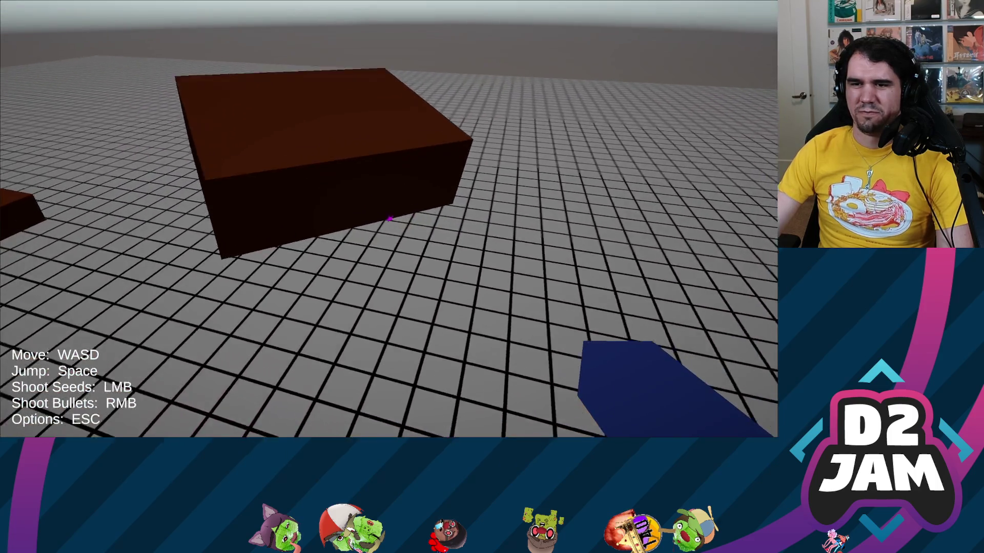
{"action": "key", "text": "w"}
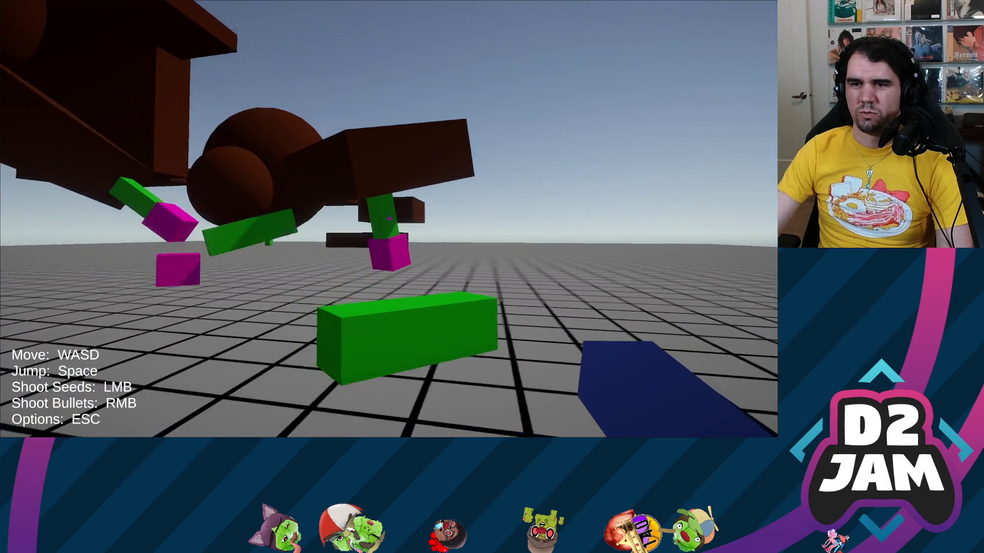
- Cross the floor, jump onto the brown structure, then come down facing the brown sphere
{"action": "key", "text": "w"}
{"action": "key", "text": "w"}
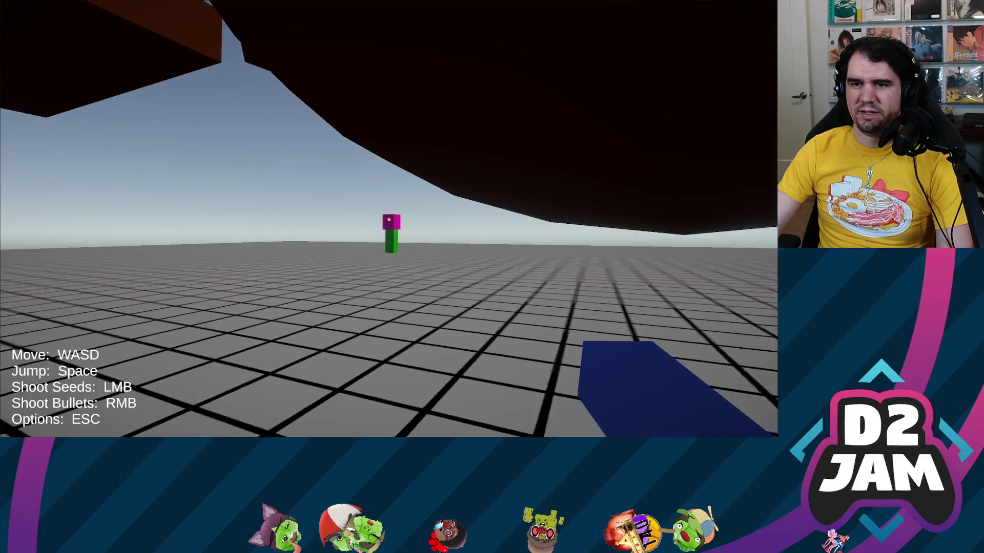
{"action": "key", "text": "w"}
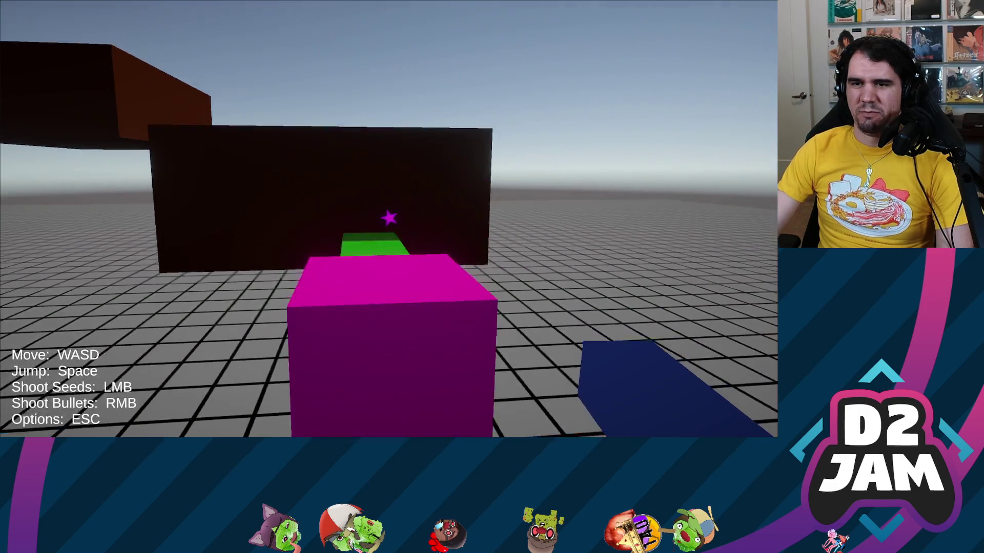
{"action": "key", "text": "space"}
{"action": "key", "text": "w"}
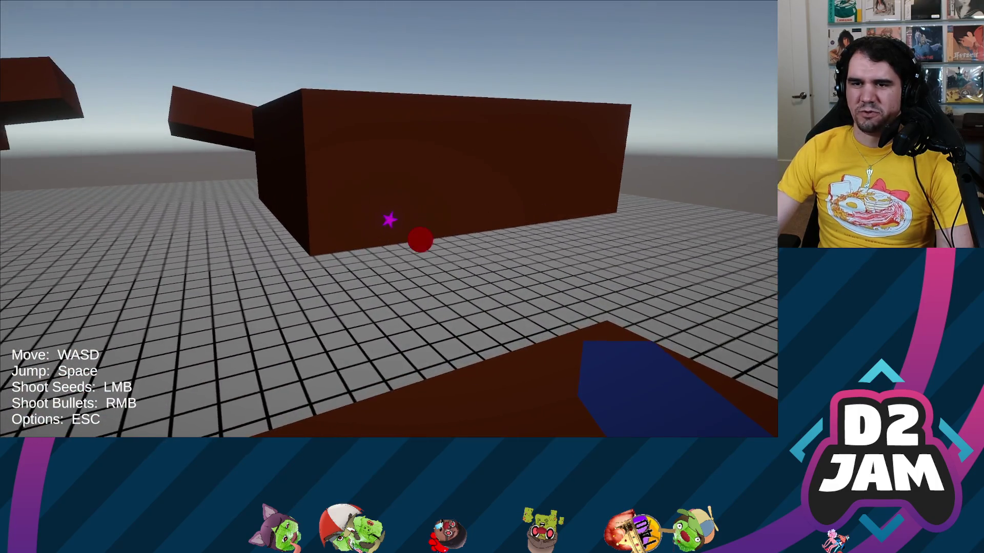
{"action": "key", "text": "w"}
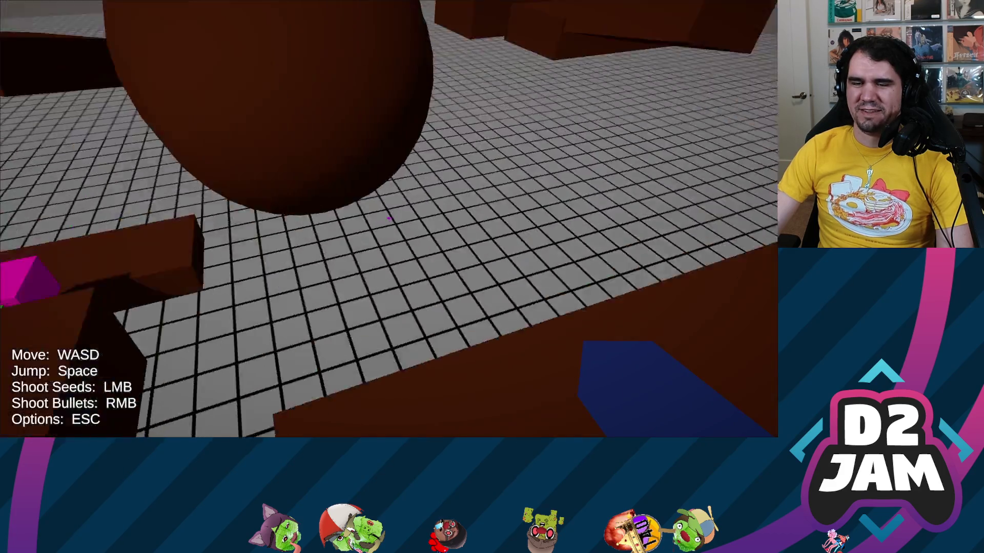
{"action": "key", "text": "w"}
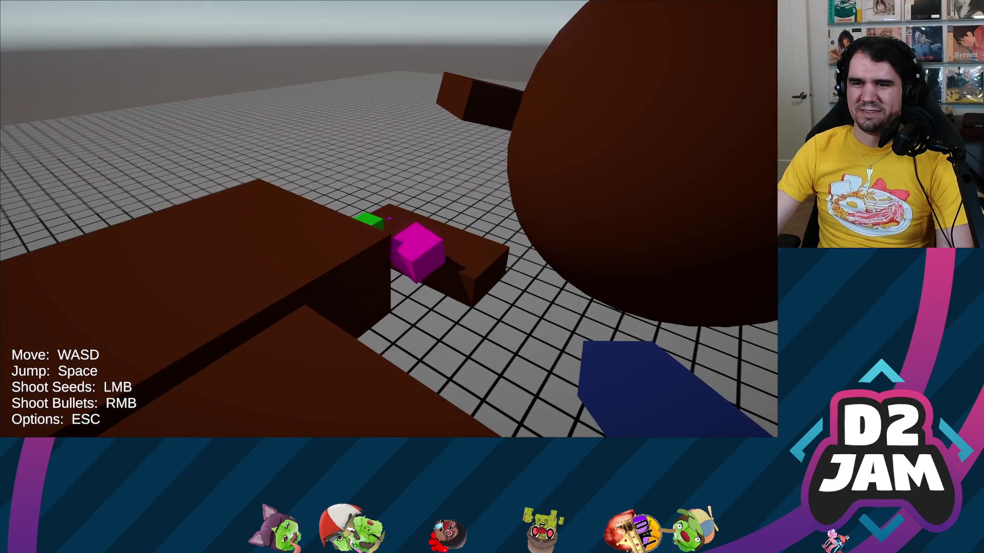
{"action": "key", "text": "w"}
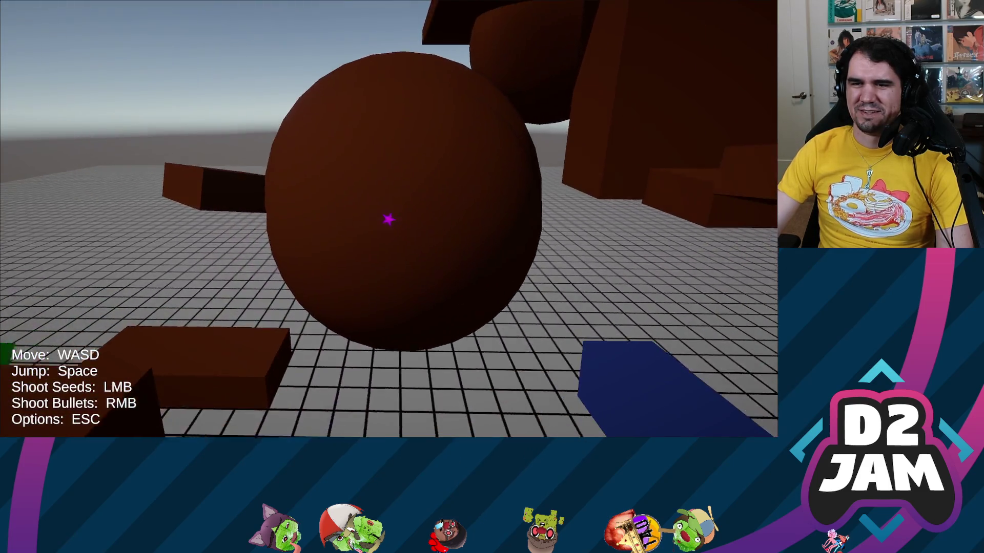
- Shoot bullets to knock the seed blocks off the sphere, then hit the brown box wall twice
{"action": "right_click", "coordinate": [388, 219]}
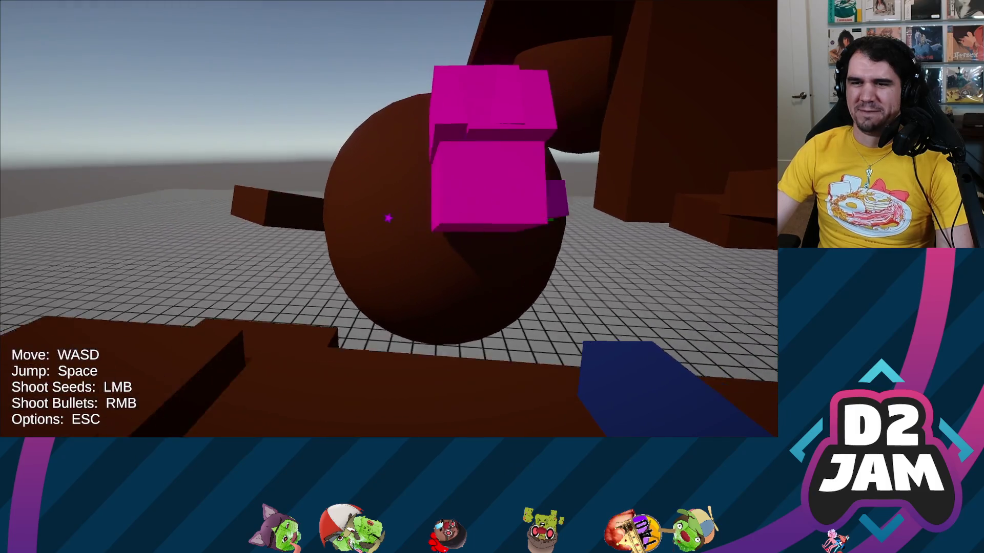
{"action": "right_click", "coordinate": [388, 218]}
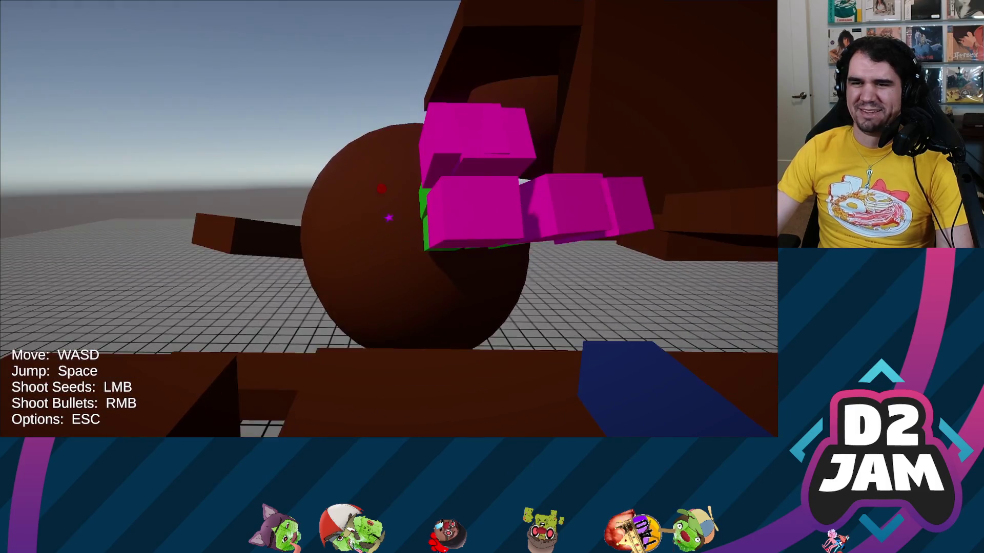
{"action": "right_click", "coordinate": [388, 219]}
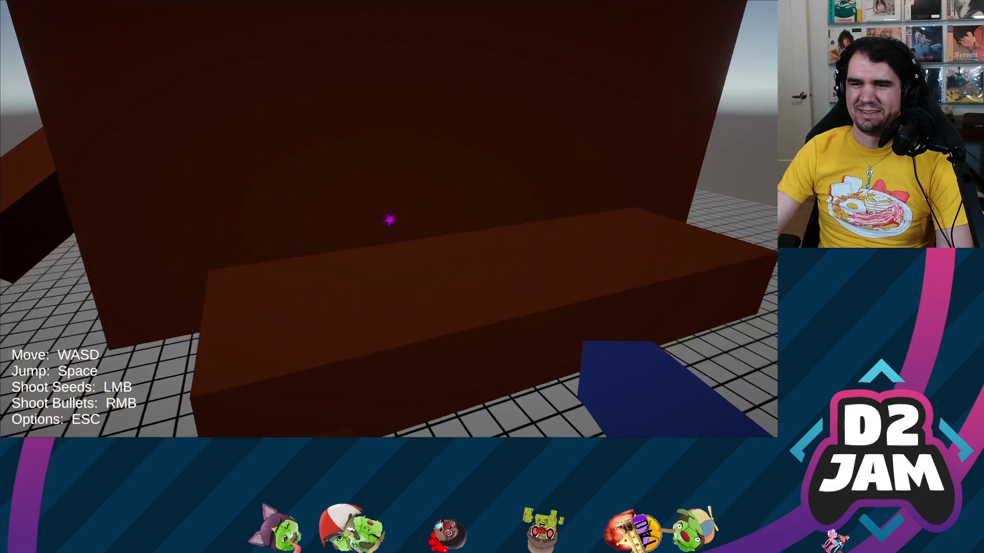
{"action": "right_click", "coordinate": [390, 219]}
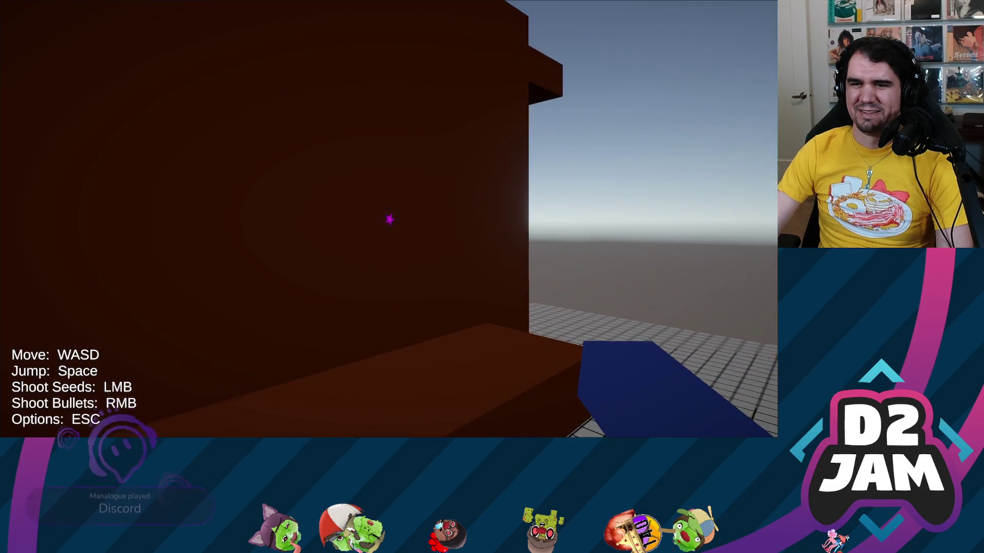
{"action": "right_click", "coordinate": [388, 219]}
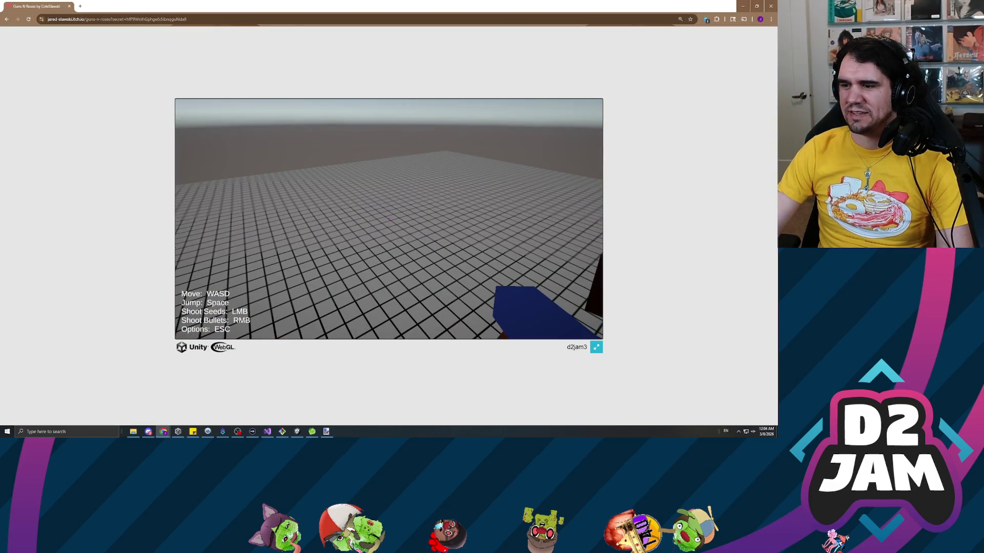
- Refocus the Guns N Roses game canvas and switch it back to full screen
{"action": "left_click", "coordinate": [389, 219]}
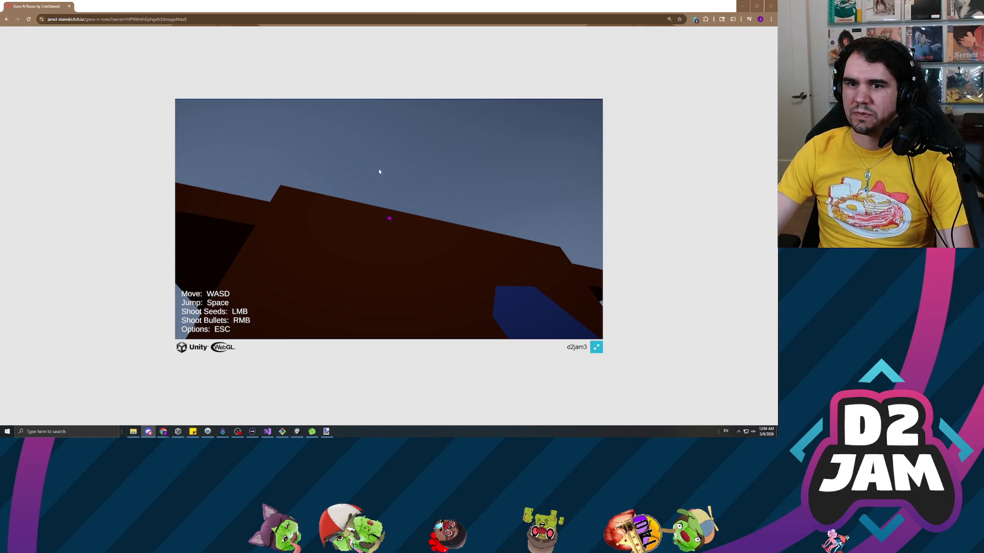
{"action": "left_click", "coordinate": [666, 216]}
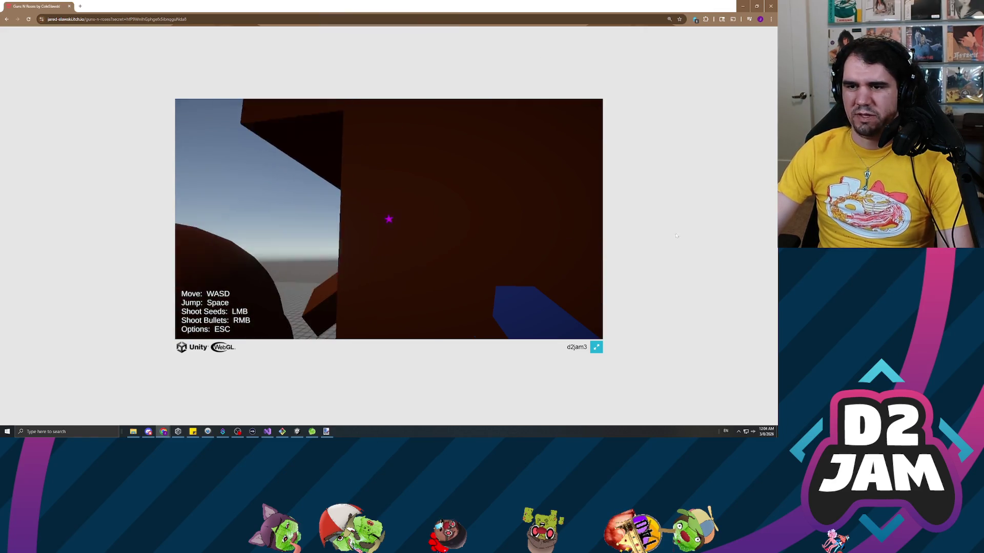
{"action": "left_click", "coordinate": [596, 347]}
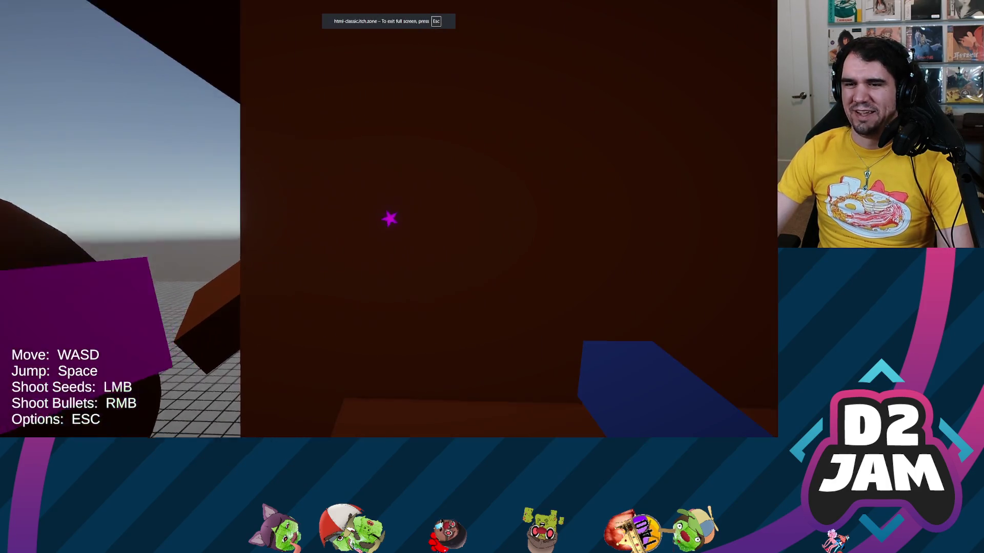
- Shoot seeds at the brown wall, stepping back to watch plant blocks grow
{"action": "left_click", "coordinate": [389, 217]}
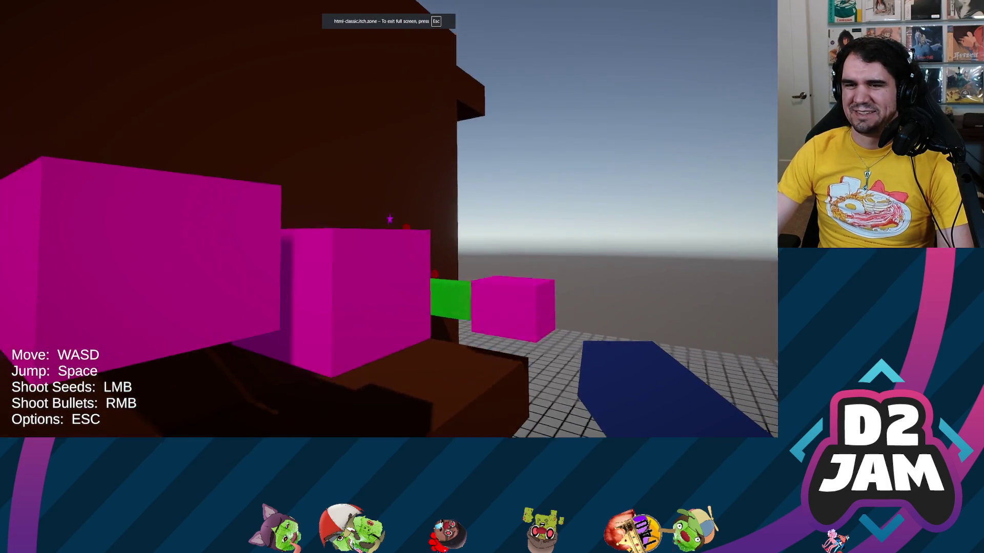
{"action": "key", "text": "s"}
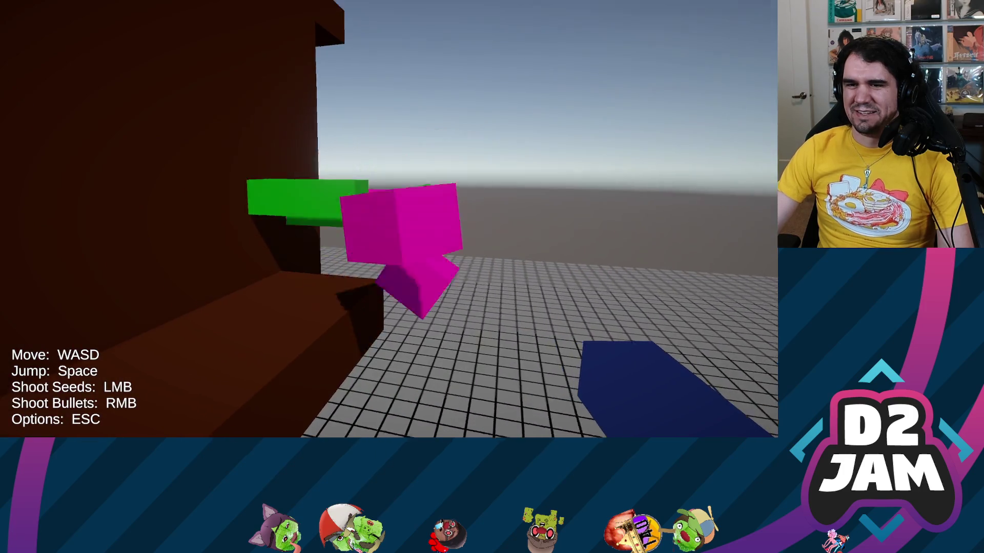
{"action": "left_click", "coordinate": [388, 219]}
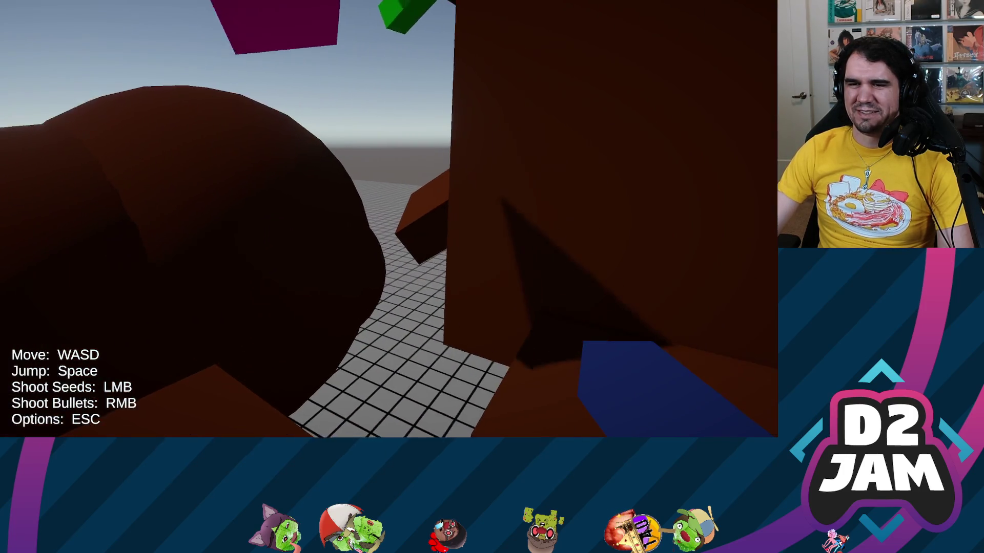
{"action": "key", "text": "s"}
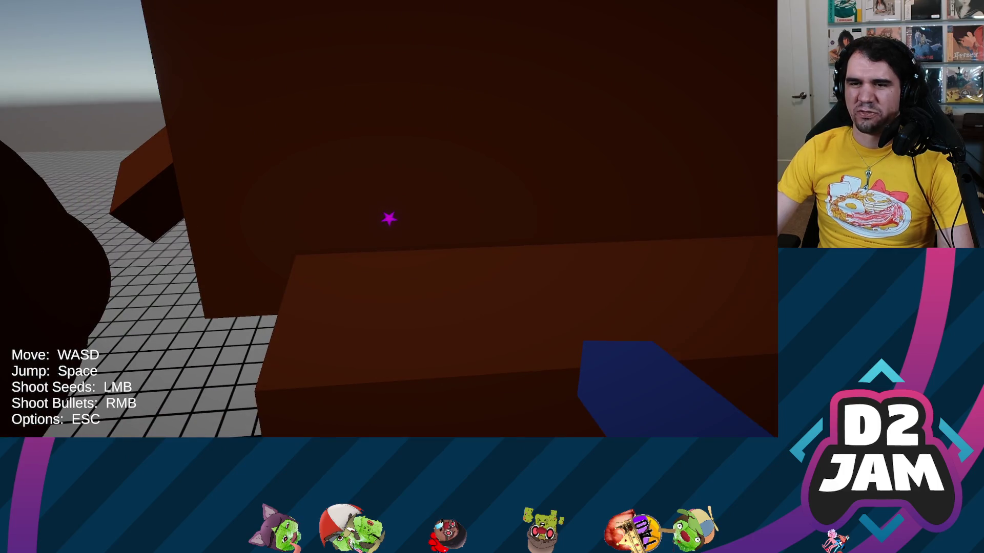
{"action": "left_click", "coordinate": [390, 219]}
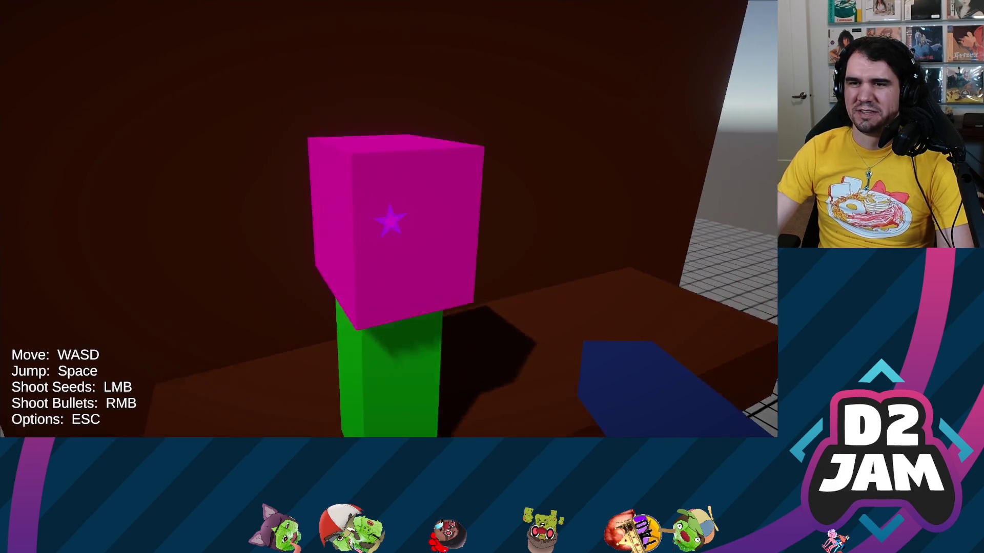
{"action": "left_click", "coordinate": [389, 220]}
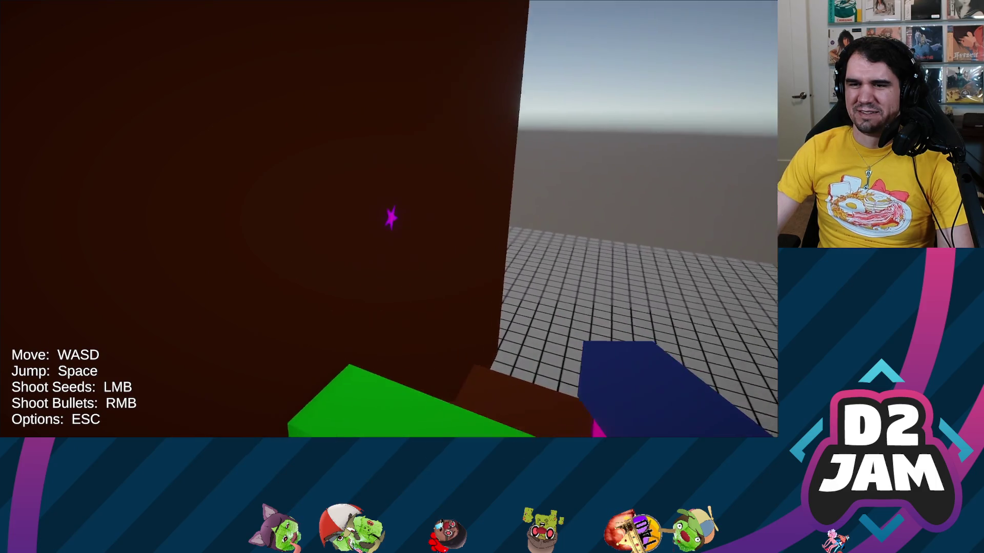
{"action": "key", "text": "space"}
{"action": "key", "text": "w"}
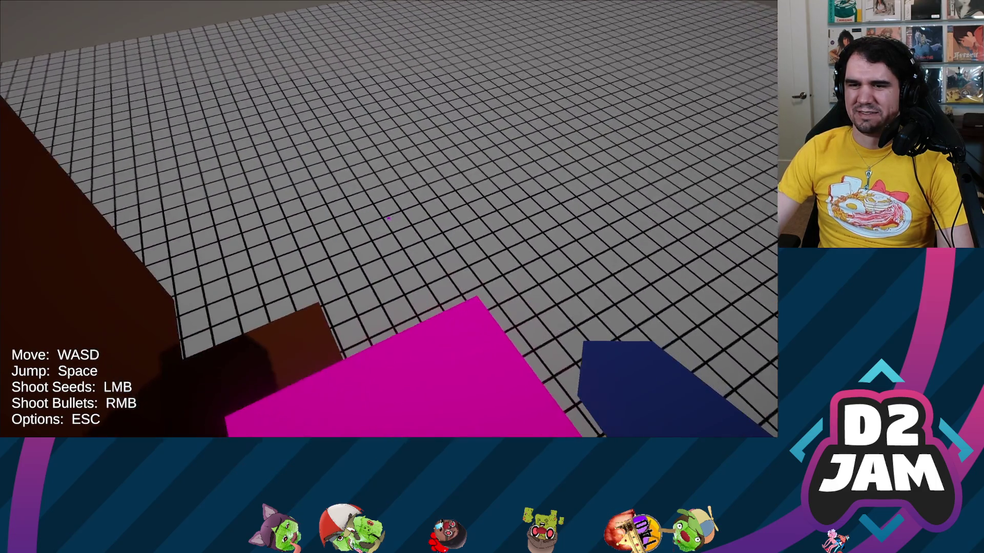
- Jump onto the brown mounds and explore around the green and magenta pillars
{"action": "key", "text": "space"}
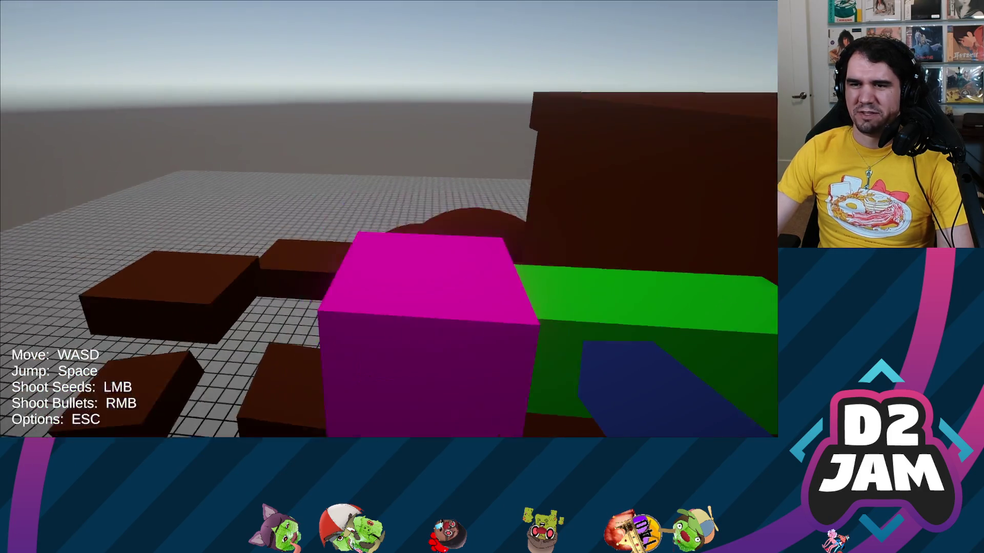
{"action": "key", "text": "space"}
{"action": "key", "text": "w"}
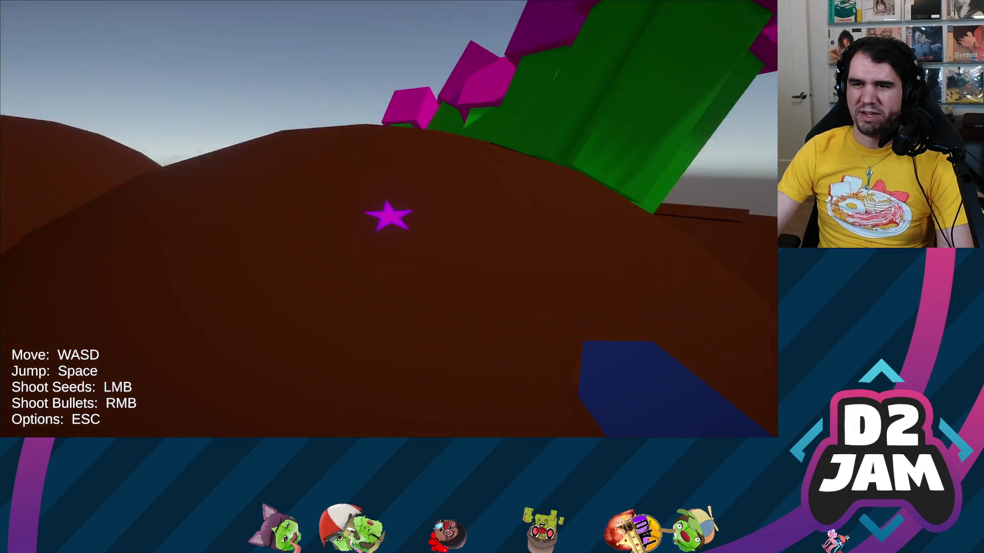
{"action": "key", "text": "w"}
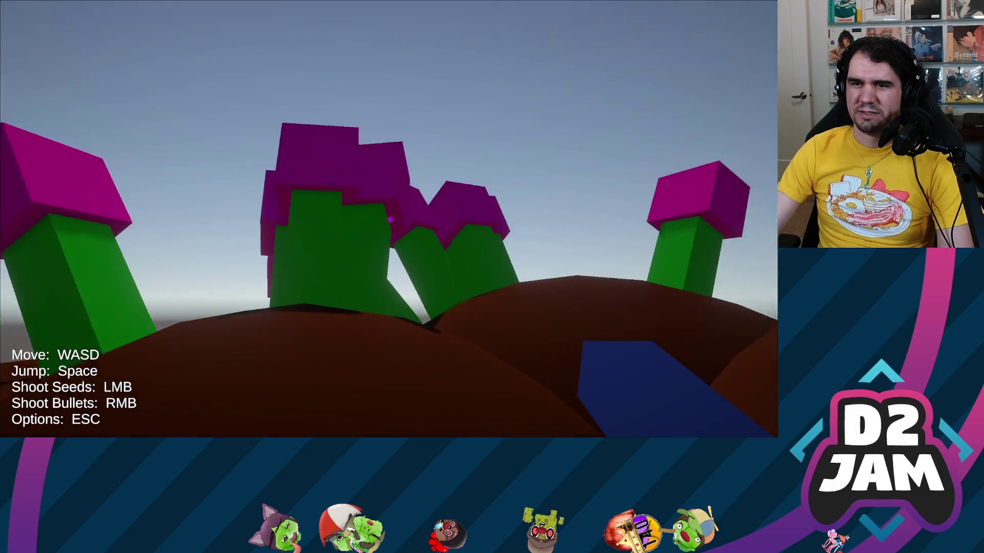
{"action": "key", "text": "w"}
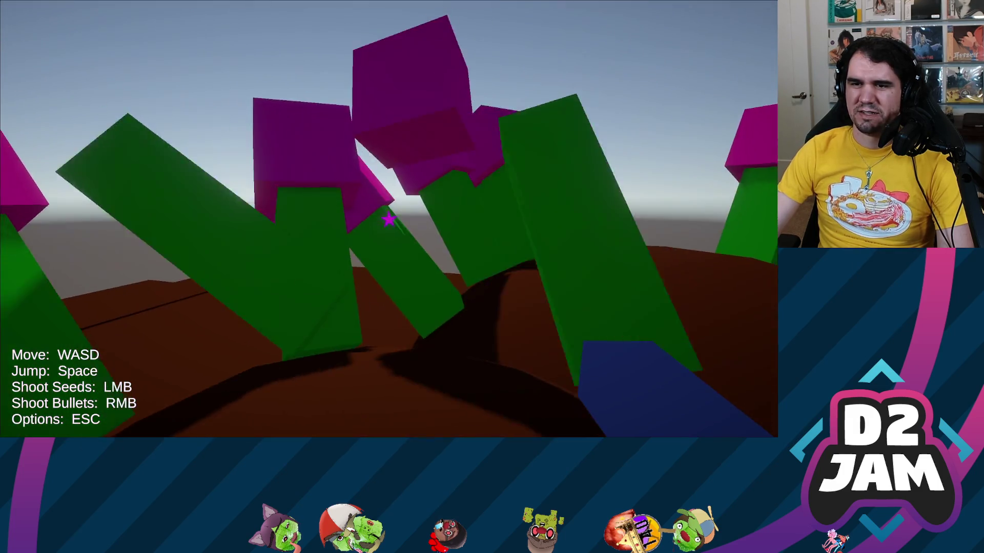
{"action": "key", "text": "s"}
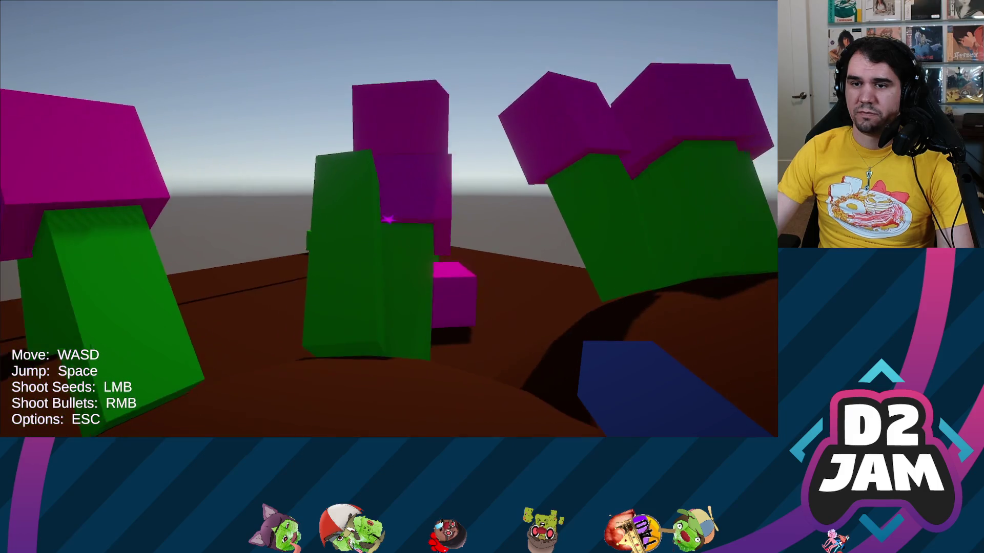
{"action": "key", "text": "w"}
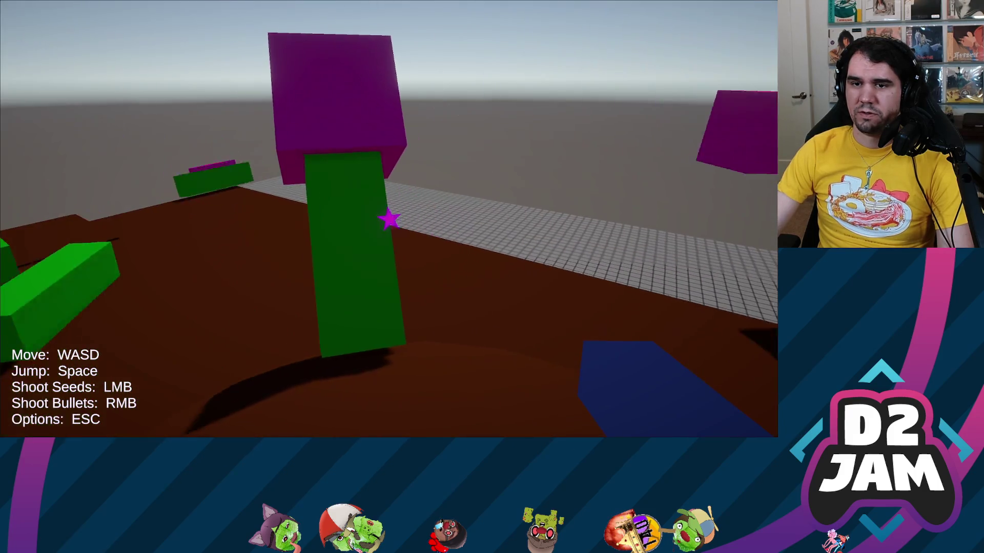
{"action": "key", "text": "s"}
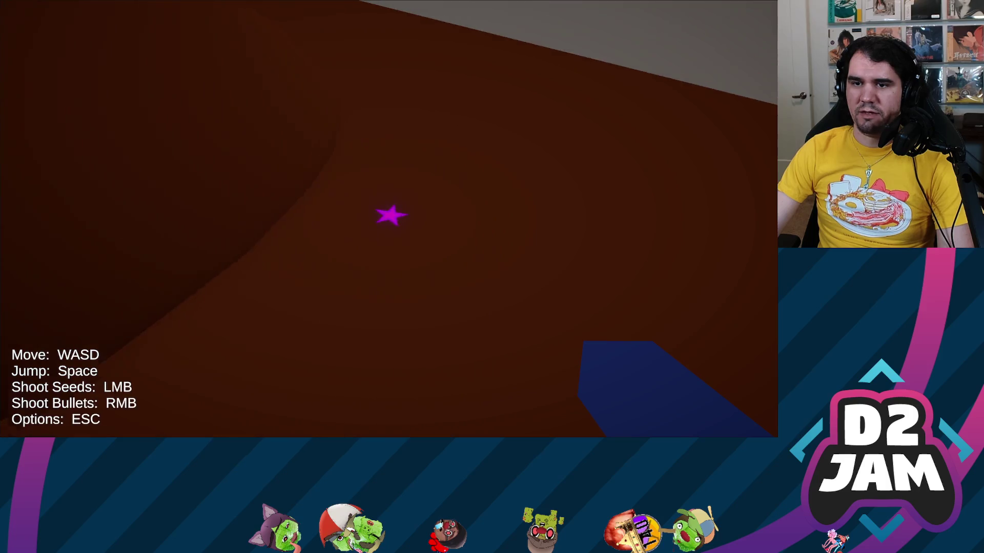
{"action": "key", "text": "w"}
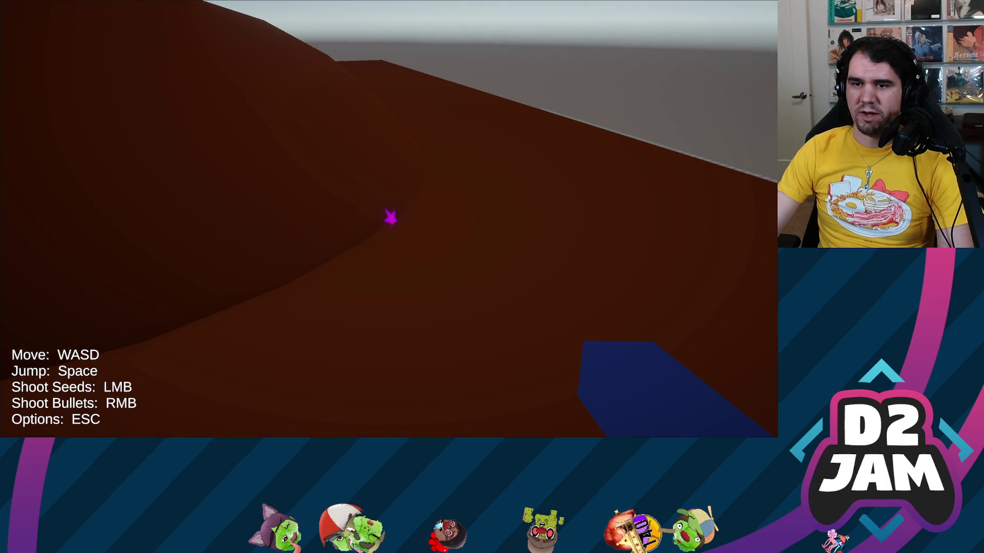
{"action": "key", "text": "w"}
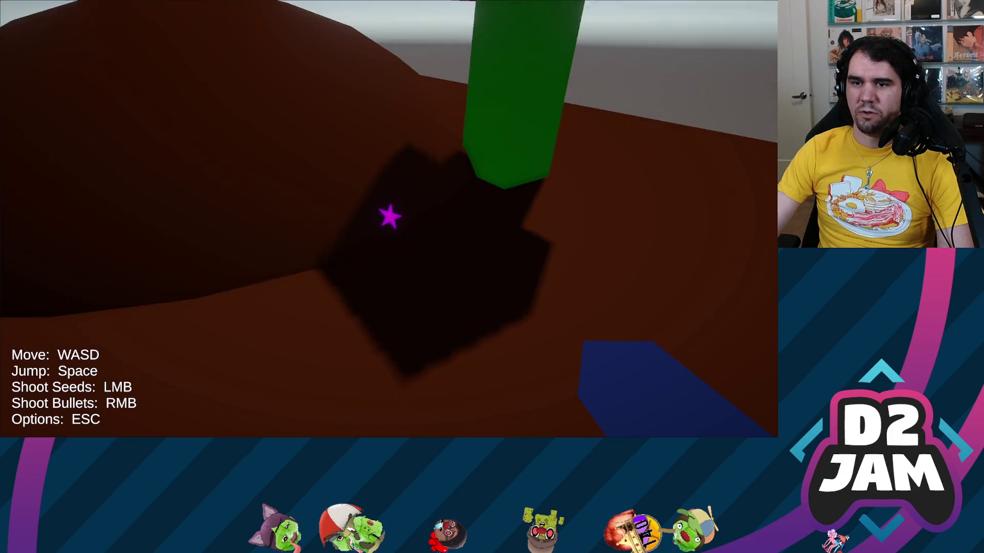
{"action": "key", "text": "s"}
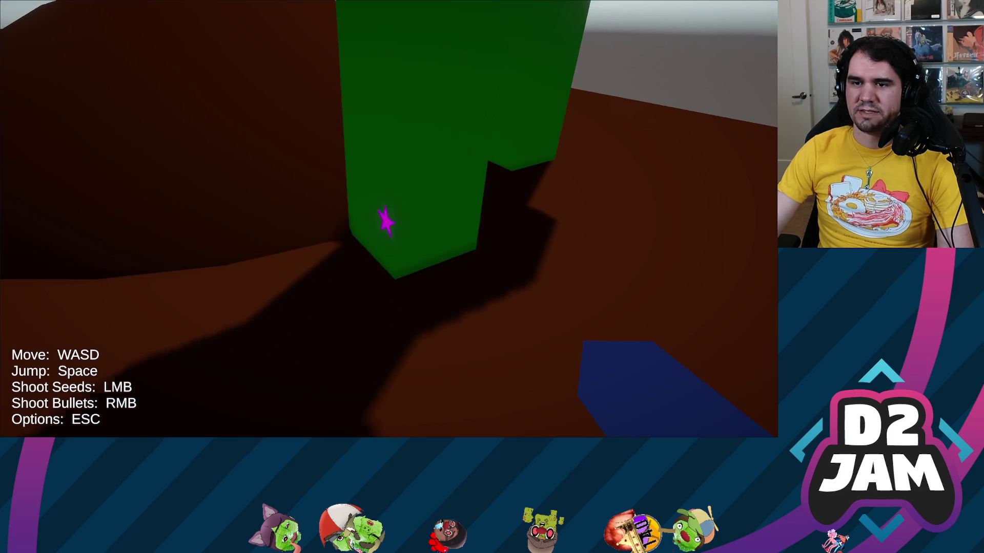
- Cross the brown hills and plateau, then drop off the ledge onto the grid floor
{"action": "key", "text": "w"}
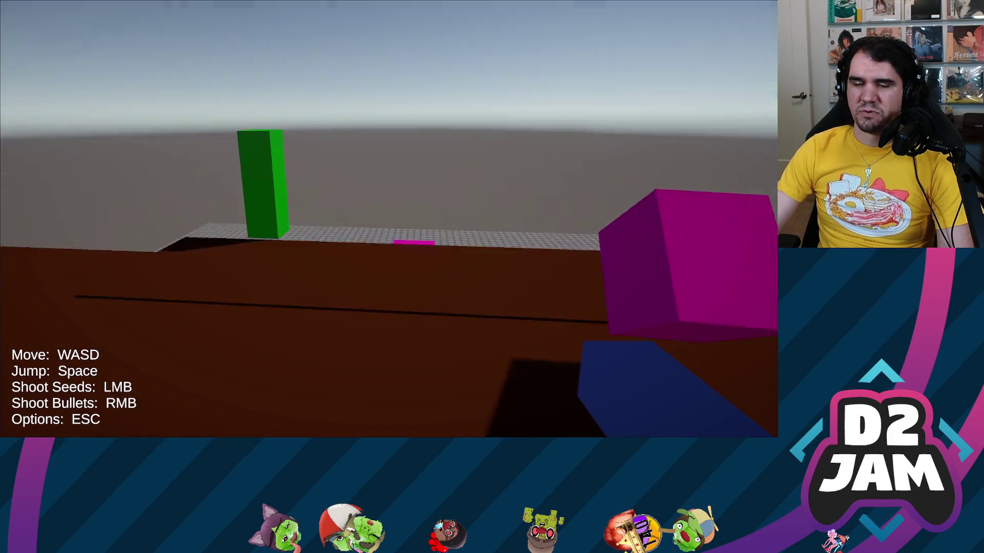
{"action": "key", "text": "w"}
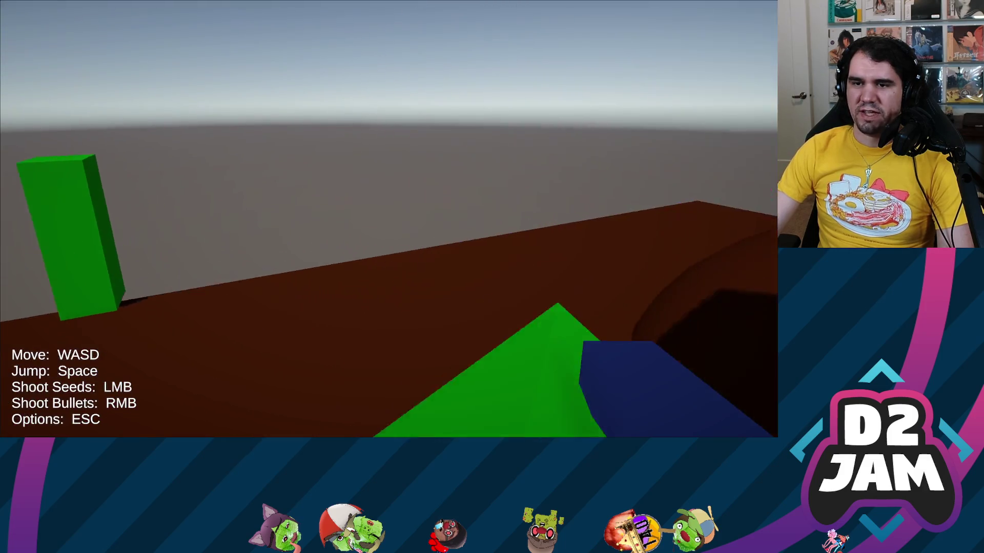
{"action": "key", "text": "w"}
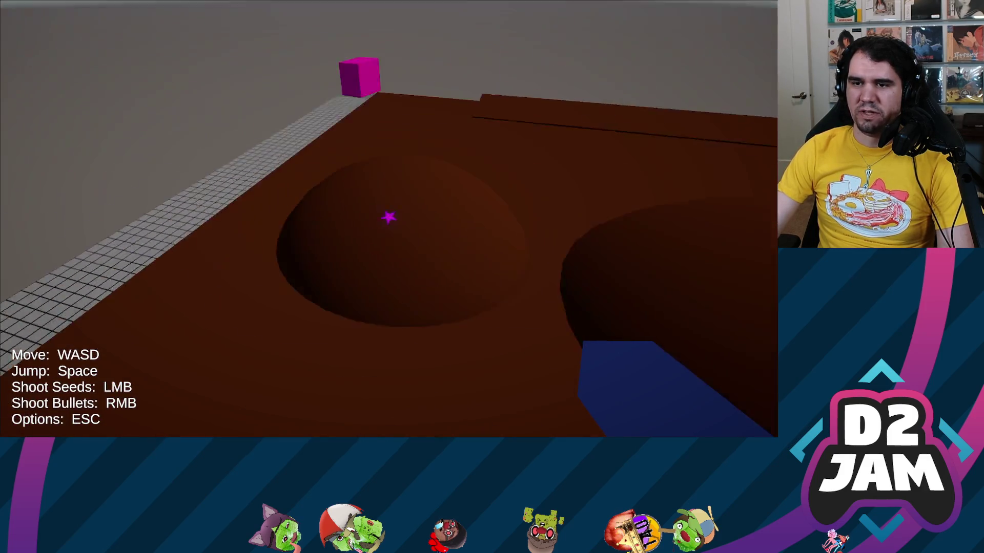
{"action": "key", "text": "w"}
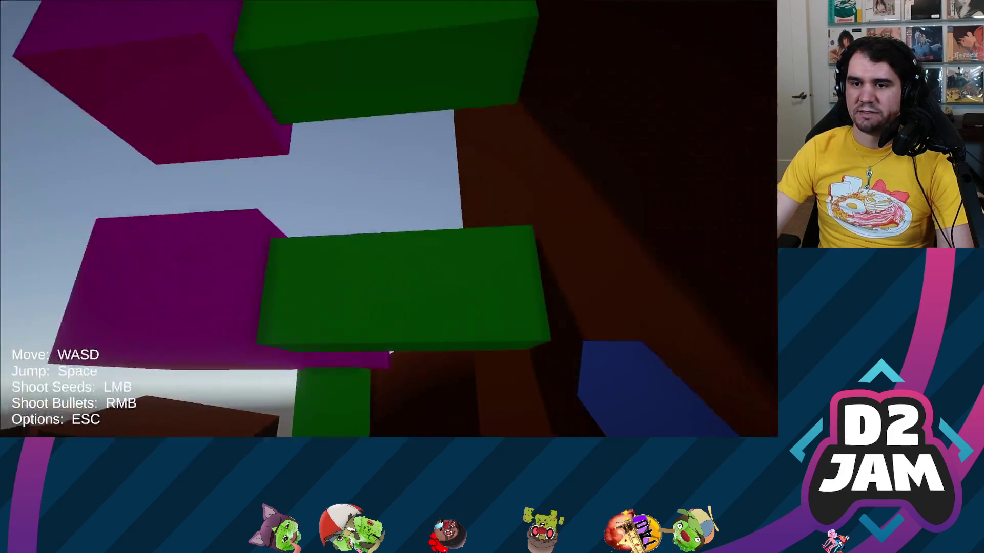
{"action": "key", "text": "w"}
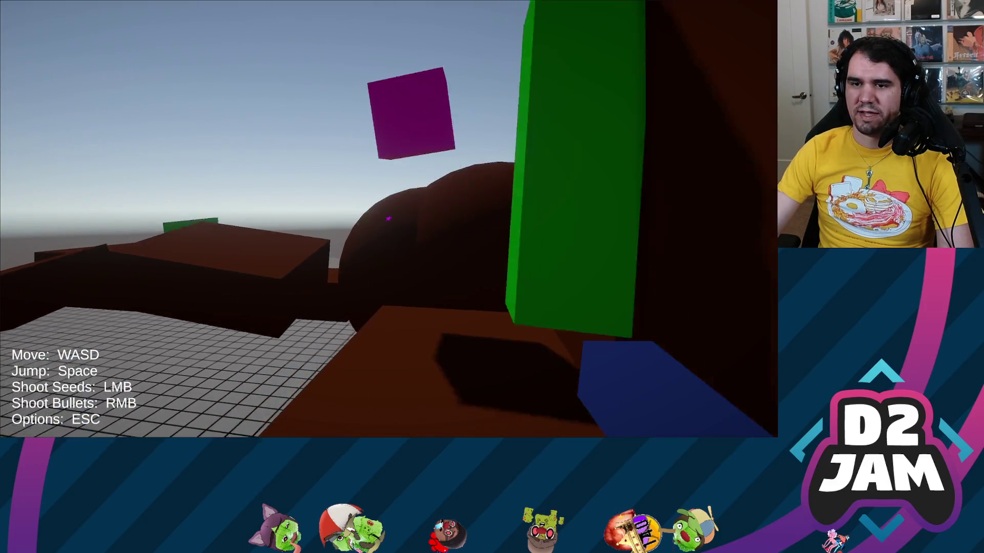
{"action": "key", "text": "w"}
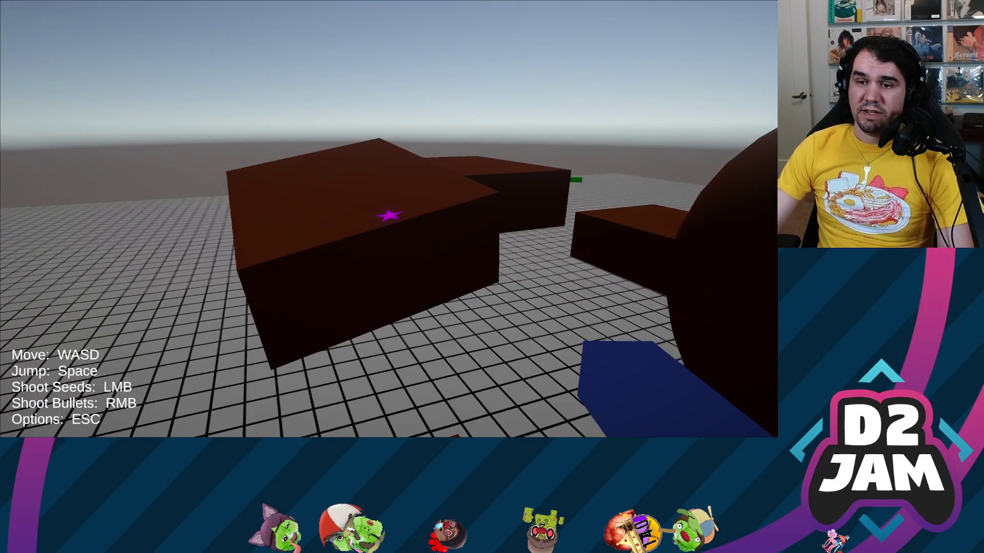
{"action": "key", "text": "s"}
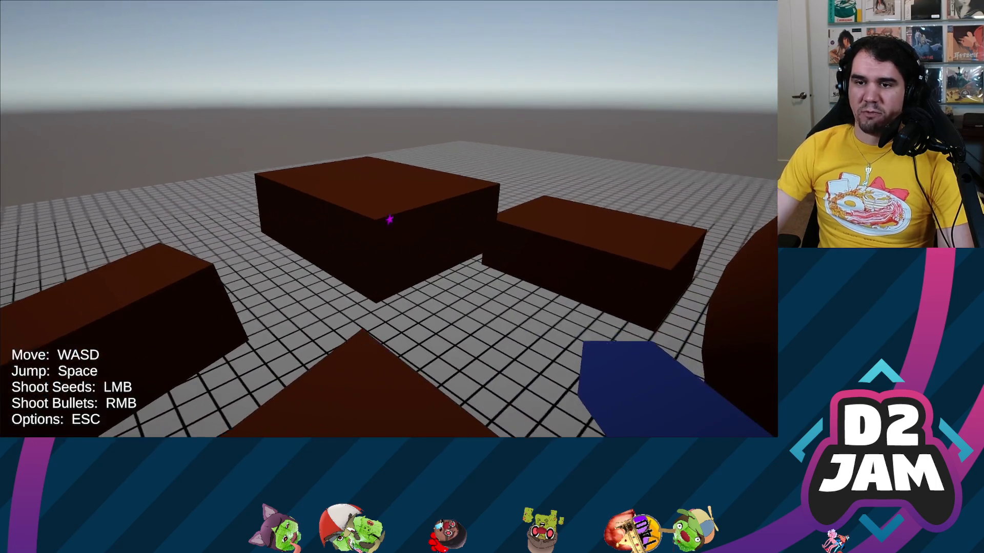
{"action": "key", "text": "w"}
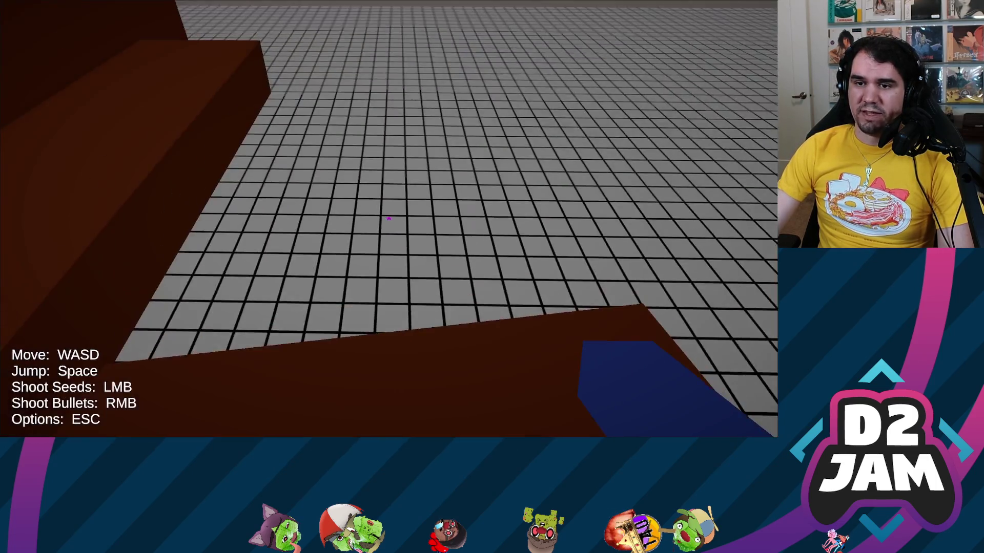
{"action": "key", "text": "w"}
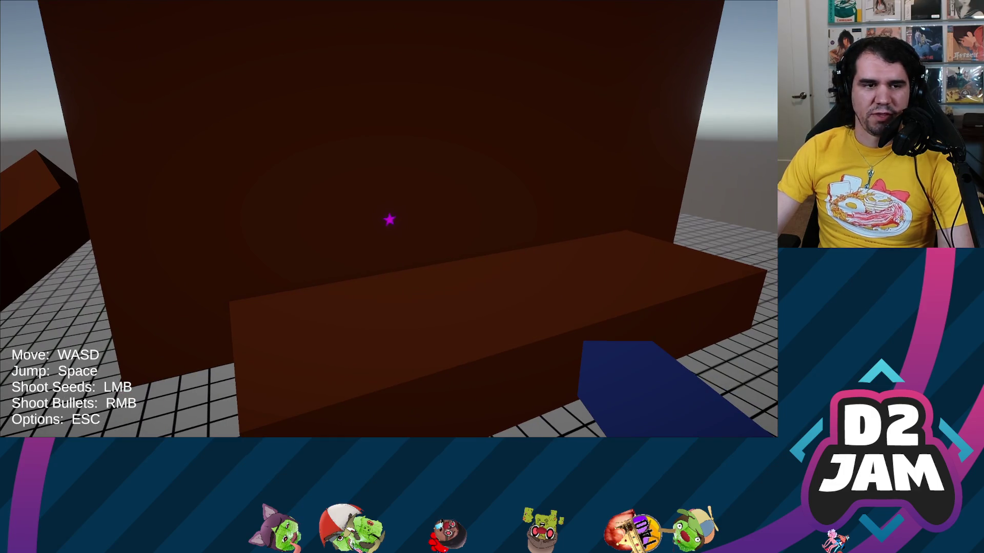
{"action": "key", "text": "space"}
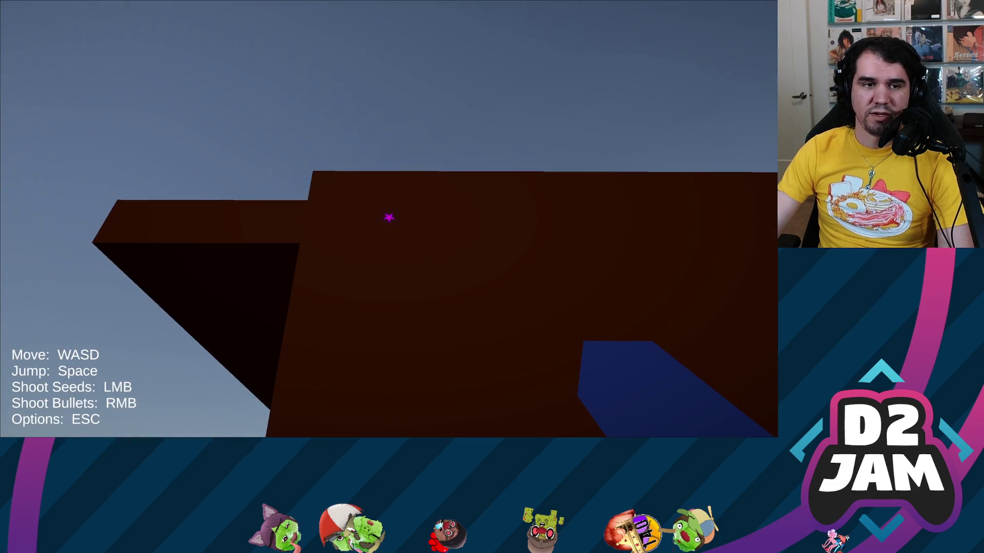
- Plant seeds on the ledge, brown wall and hill near the magenta and green blocks
{"action": "left_click", "coordinate": [389, 218]}
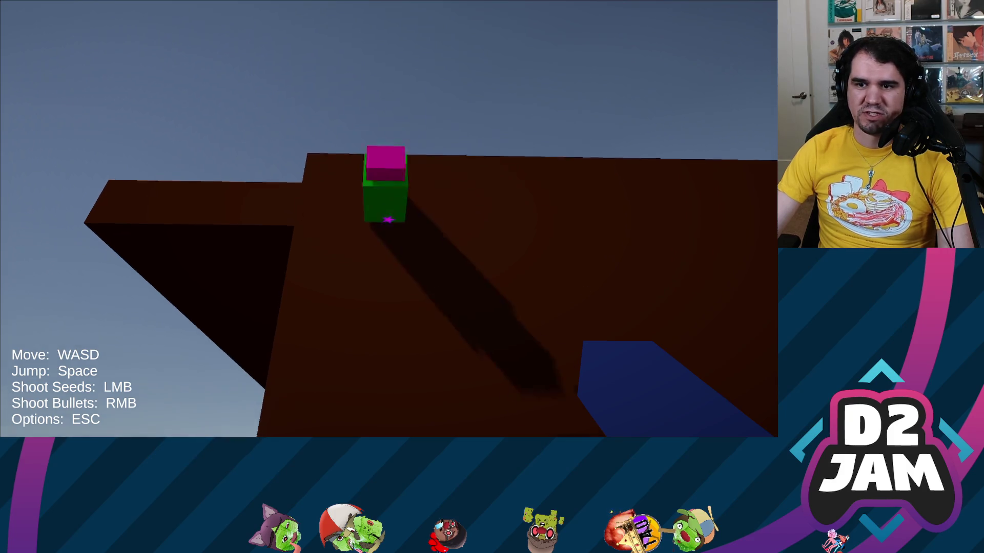
{"action": "left_click", "coordinate": [390, 220]}
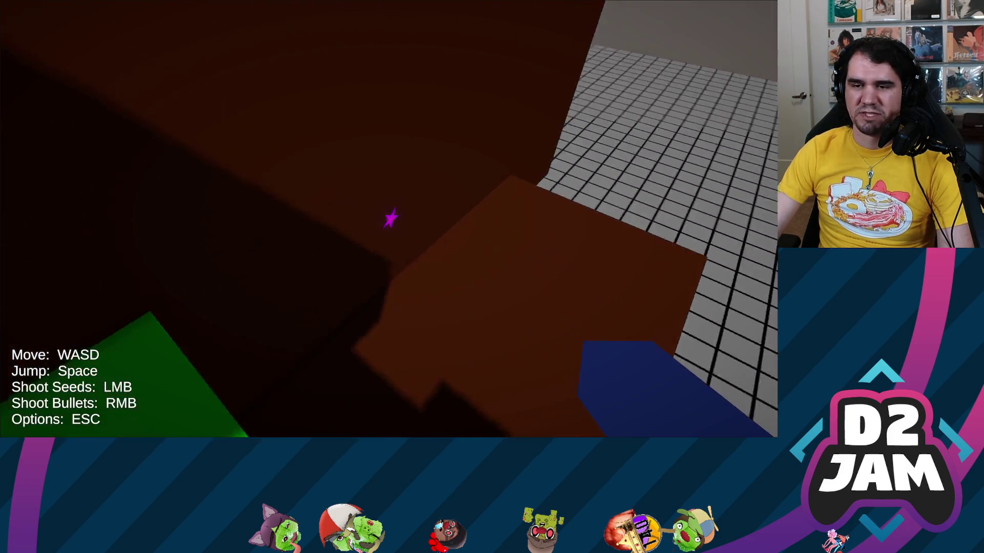
{"action": "key", "text": "s"}
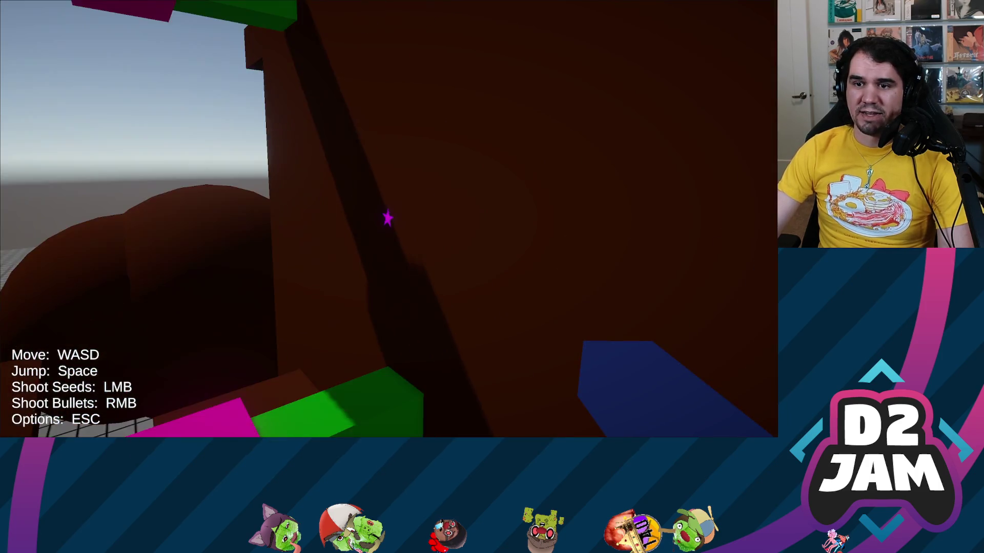
{"action": "left_click", "coordinate": [388, 218]}
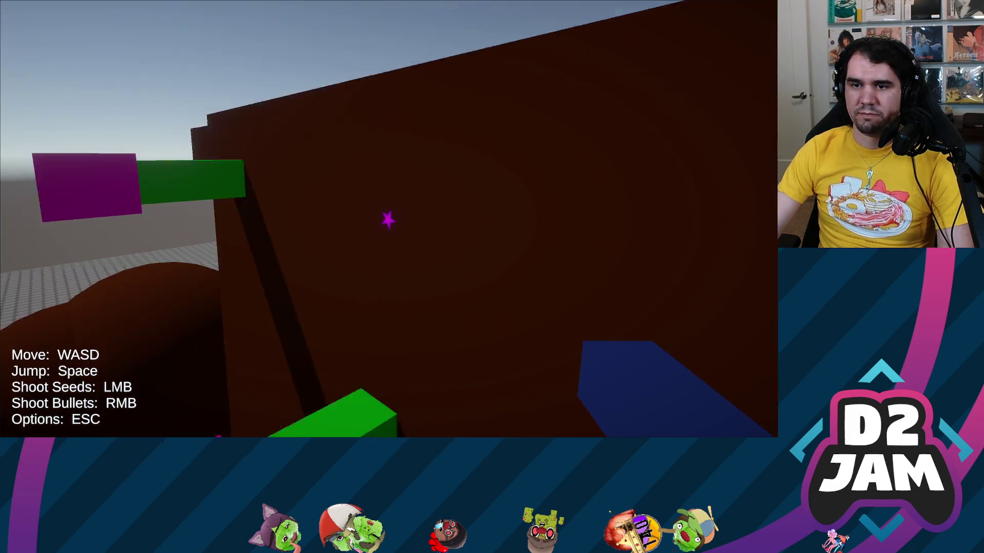
{"action": "left_click", "coordinate": [388, 222]}
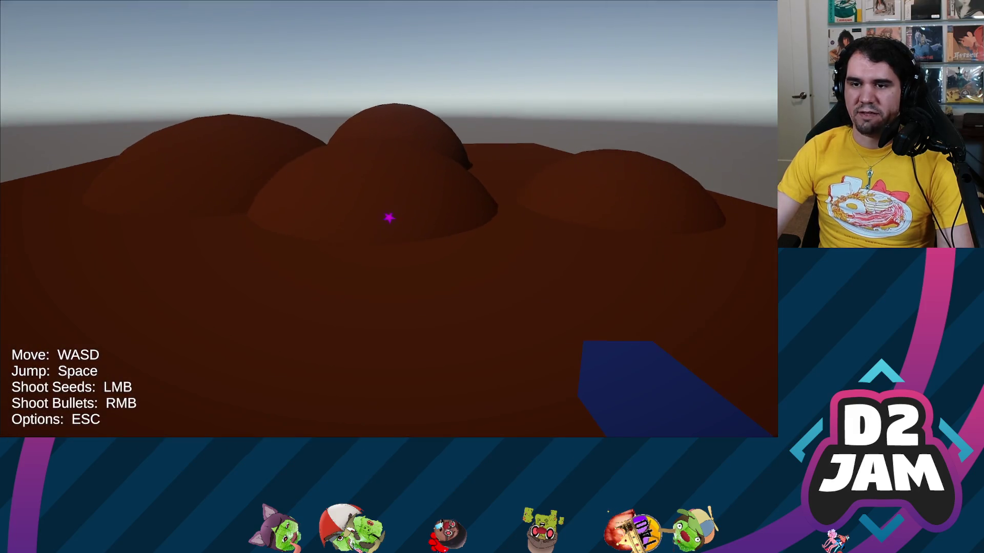
{"action": "left_click", "coordinate": [390, 215]}
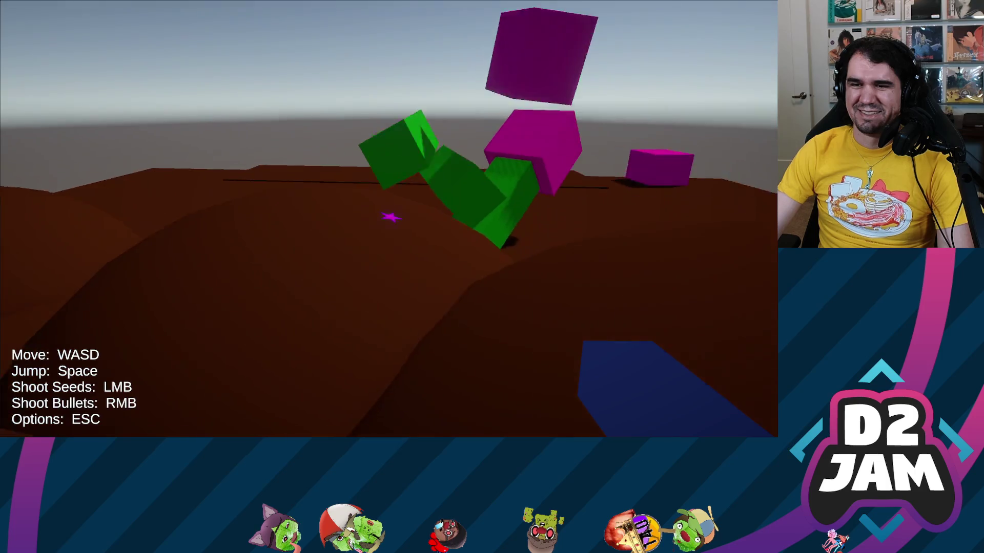
- Blast the plant with a bullet, then grow new green pillars on the brown block
{"action": "right_click", "coordinate": [390, 216]}
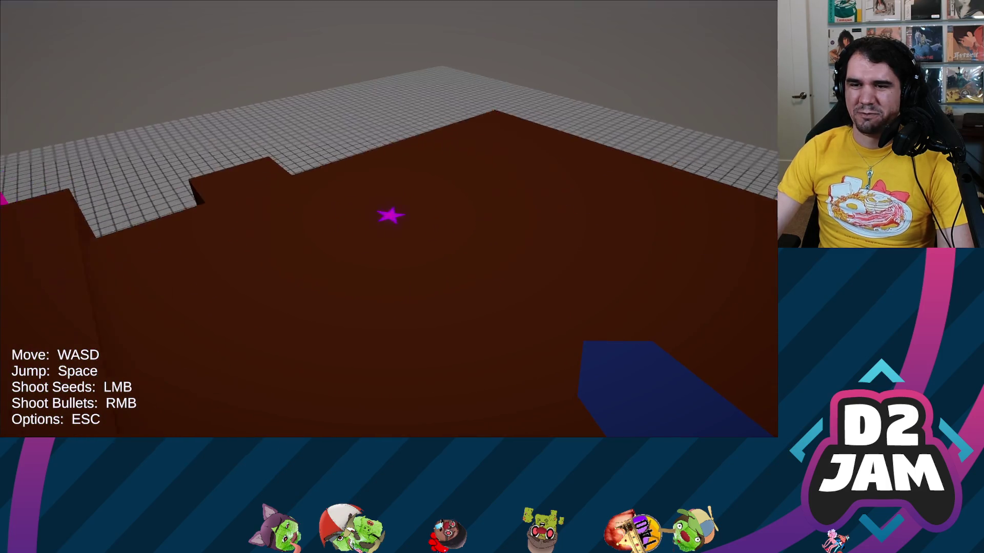
{"action": "left_click", "coordinate": [389, 219]}
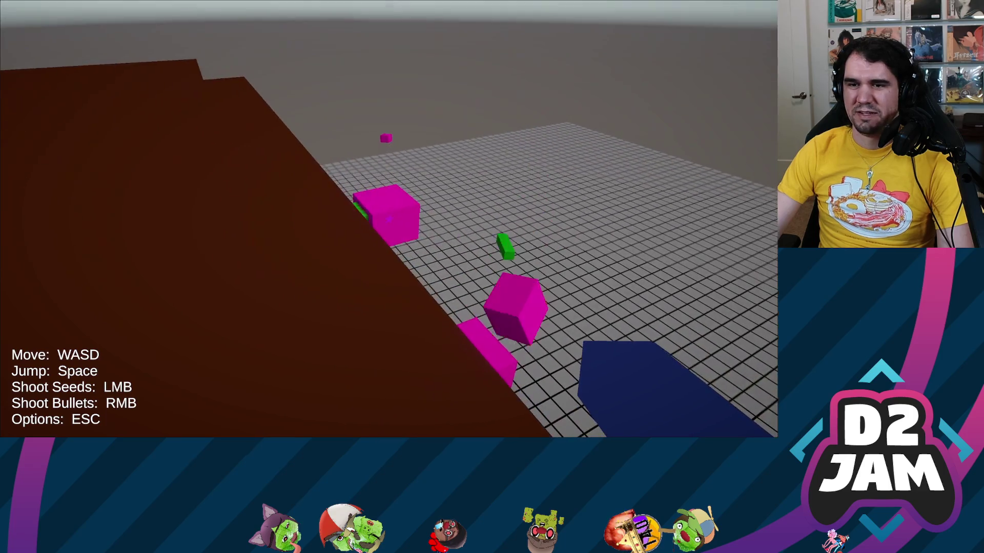
{"action": "left_click", "coordinate": [389, 219]}
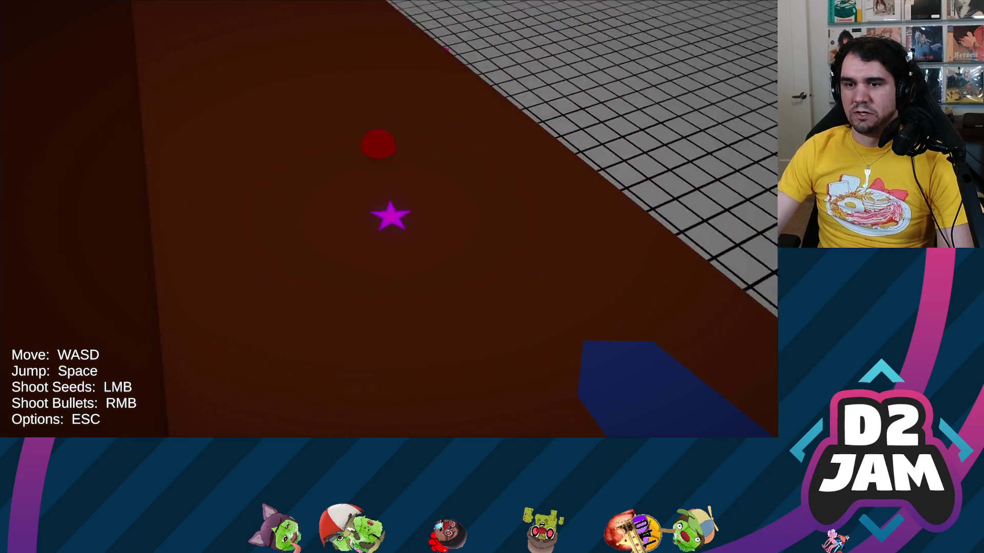
{"action": "left_click", "coordinate": [389, 219]}
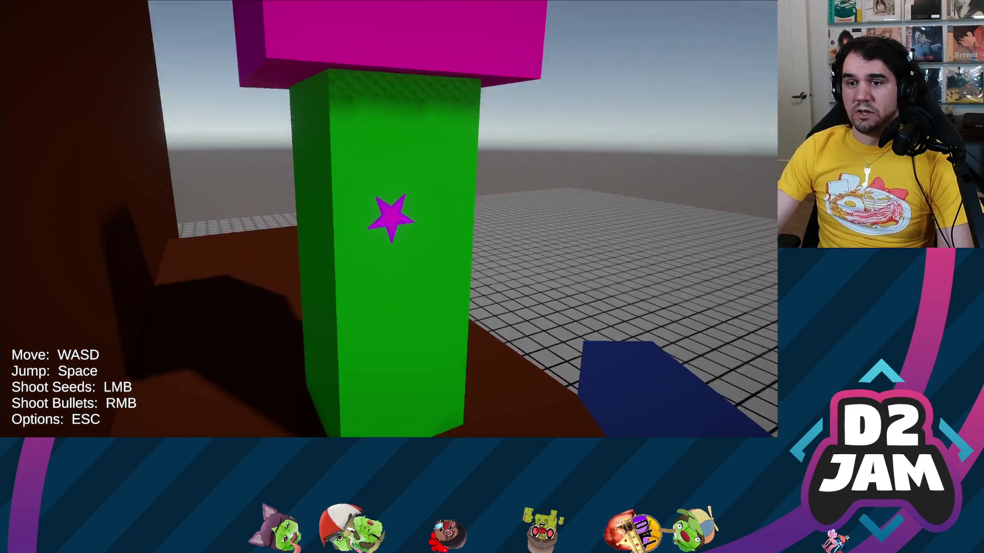
{"action": "left_click", "coordinate": [389, 219]}
{"action": "left_click", "coordinate": [388, 219]}
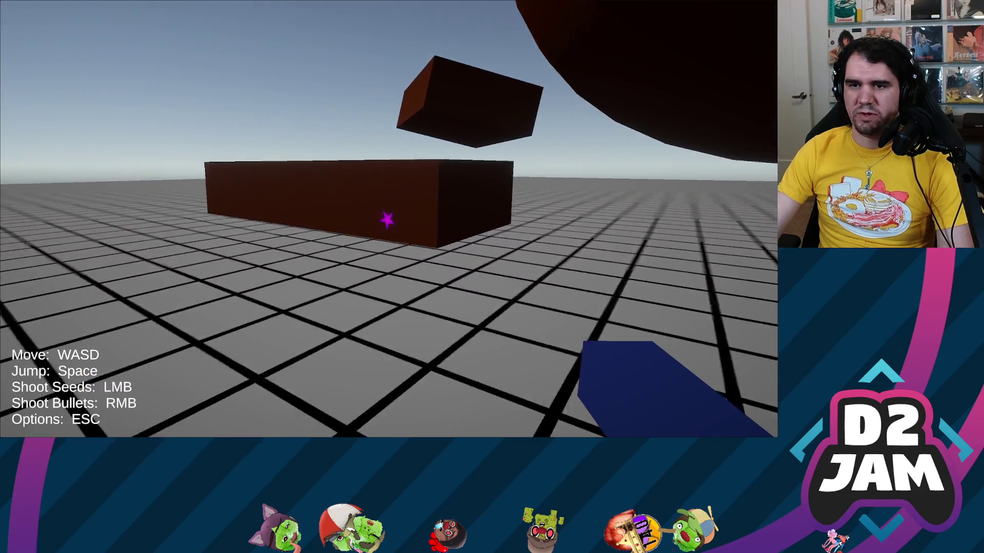
- Jump over the brown box and plant seeds on the box and brown sphere
{"action": "key", "text": "space"}
{"action": "left_click", "coordinate": [391, 221]}
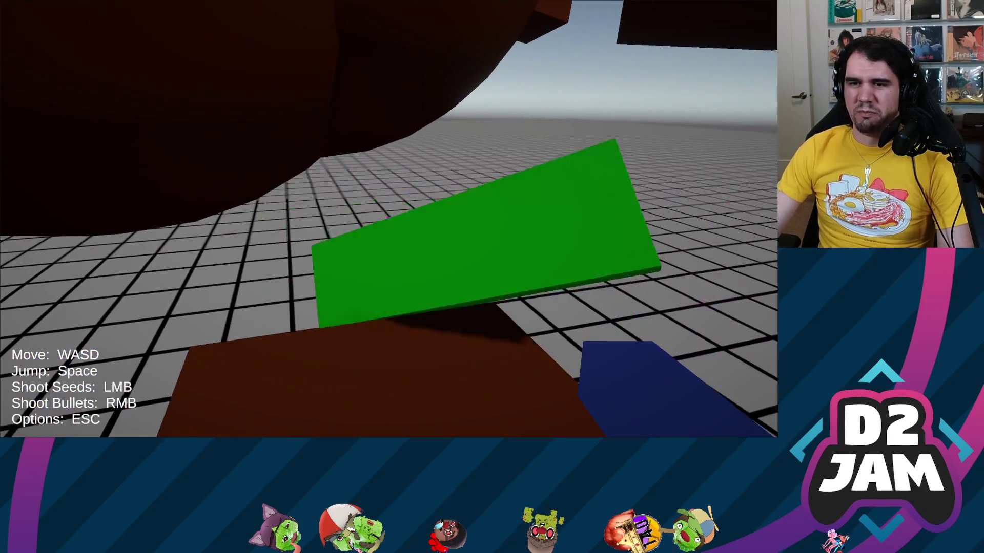
{"action": "left_click", "coordinate": [390, 216]}
{"action": "left_click", "coordinate": [390, 215]}
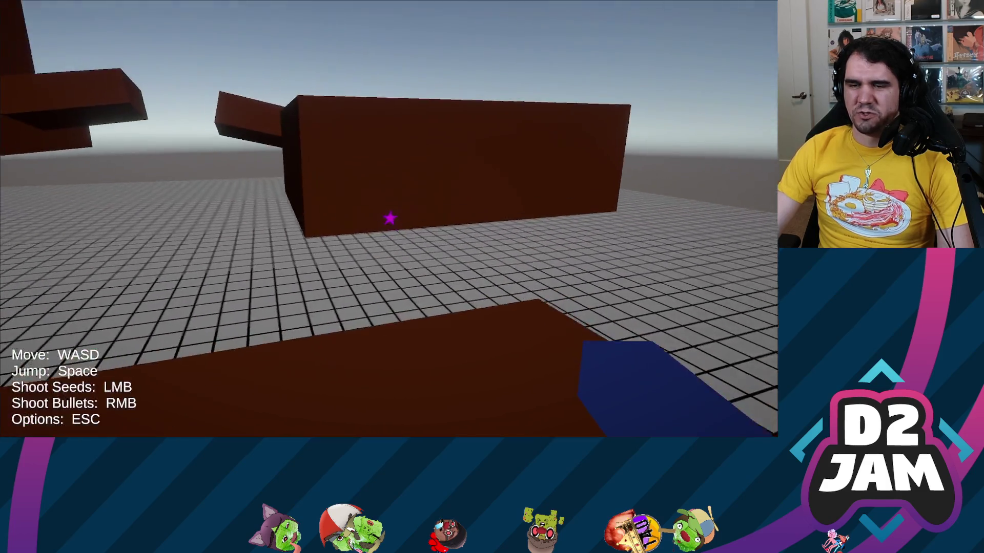
{"action": "left_click", "coordinate": [390, 216]}
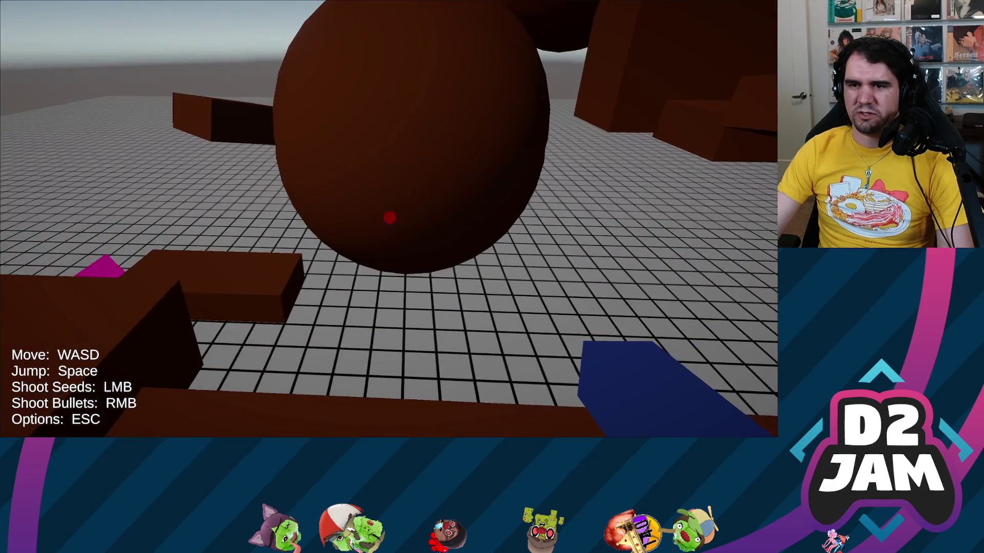
{"action": "left_click", "coordinate": [390, 217]}
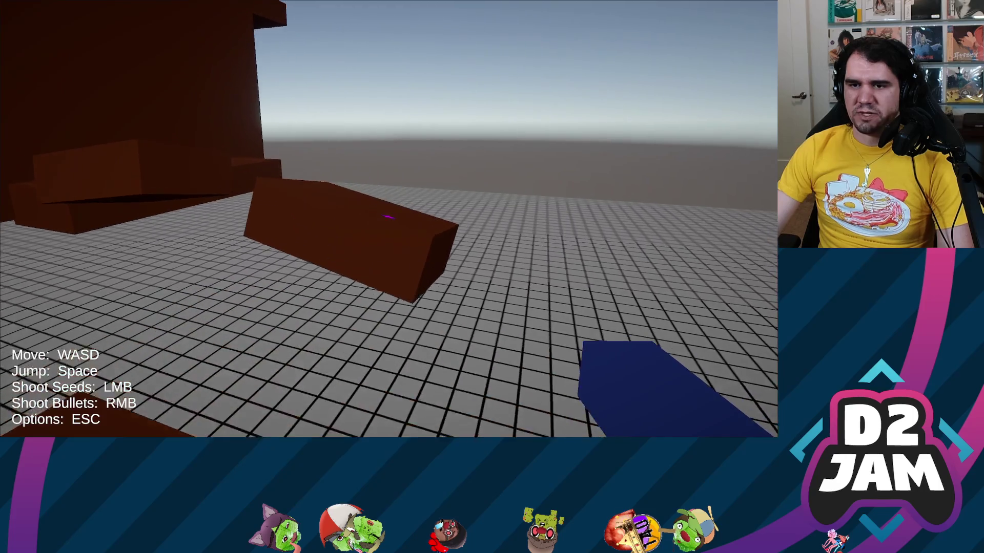
- Walk past the plant blocks by the brown wall and fire red bullets into the mounds
{"action": "key", "text": "w"}
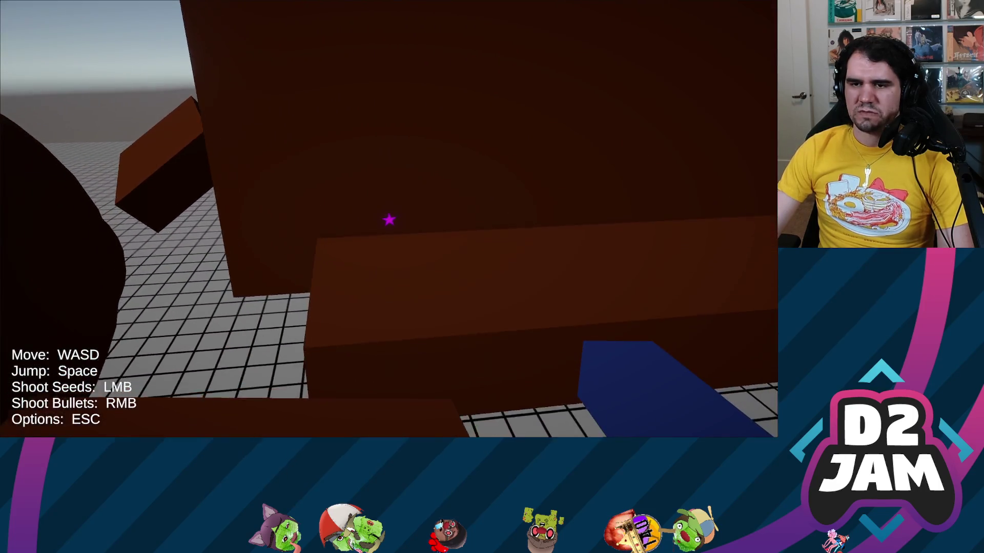
{"action": "left_click", "coordinate": [390, 219]}
{"action": "key", "text": "w"}
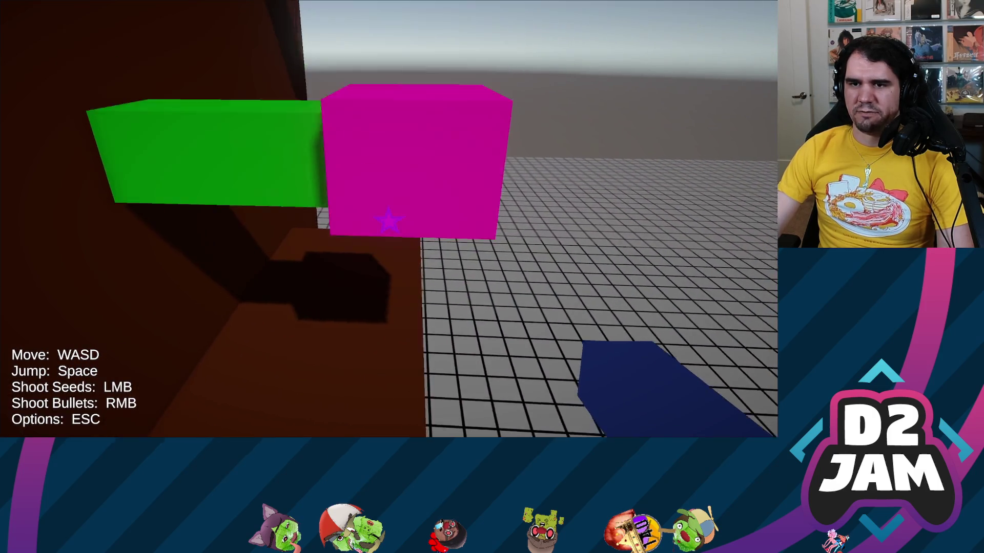
{"action": "key", "text": "w"}
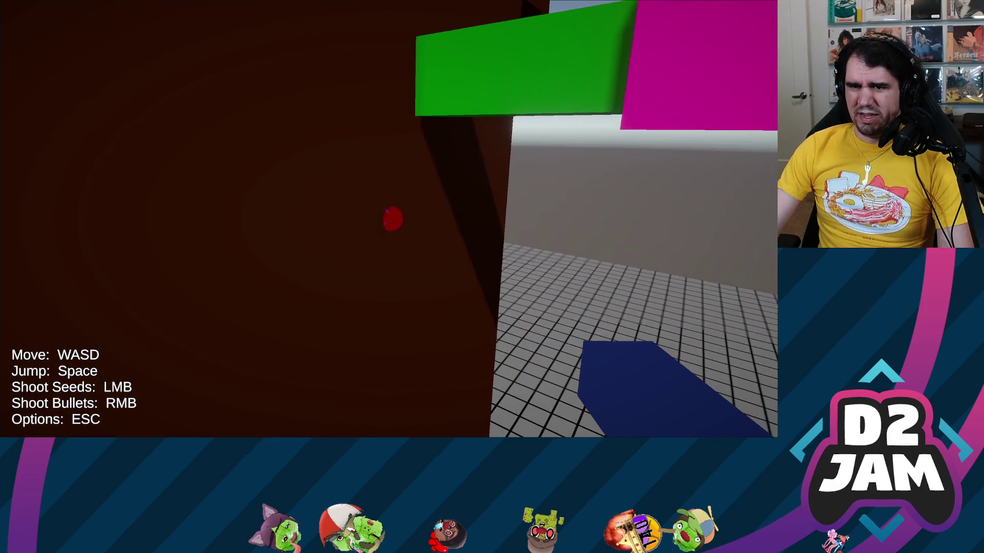
{"action": "key", "text": "w"}
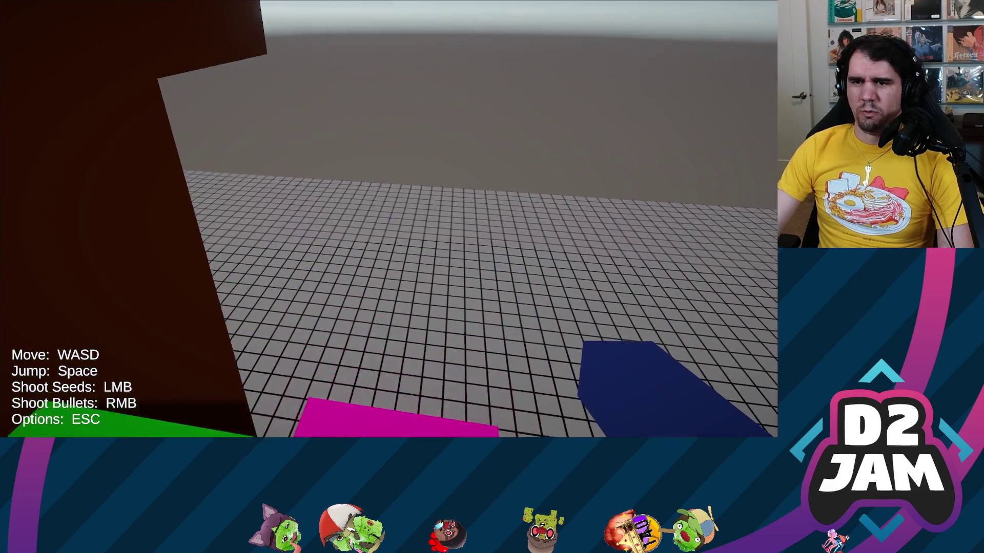
{"action": "key", "text": "s"}
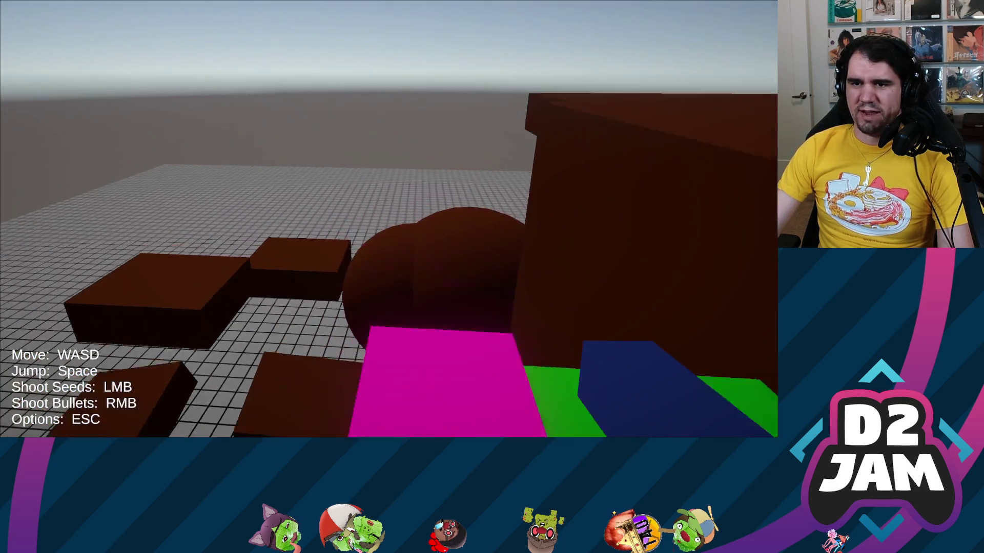
{"action": "right_click", "coordinate": [389, 219]}
{"action": "right_click", "coordinate": [388, 219]}
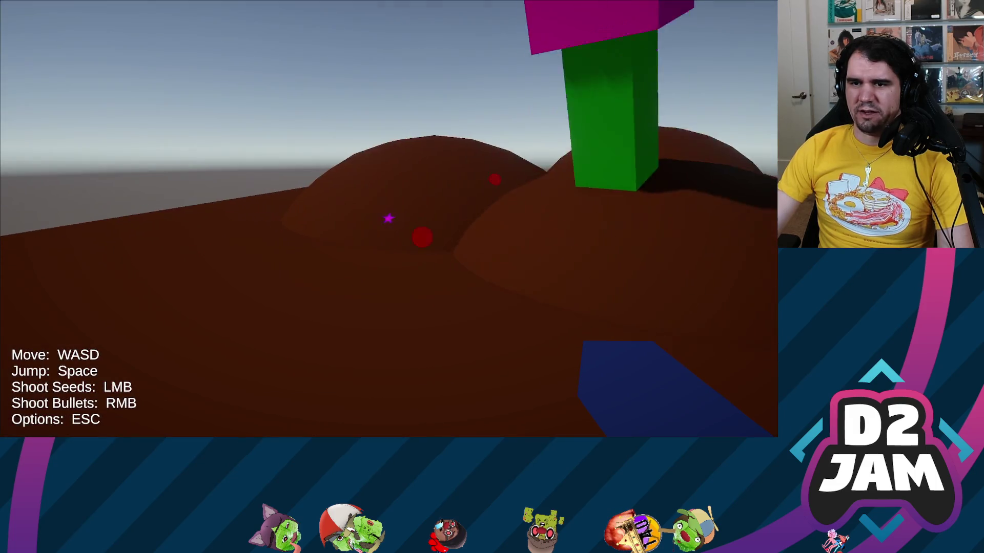
- Shoot another bullet at the mounds and walk through the flower pillars to the table edge
{"action": "key", "text": "w"}
{"action": "right_click", "coordinate": [388, 216]}
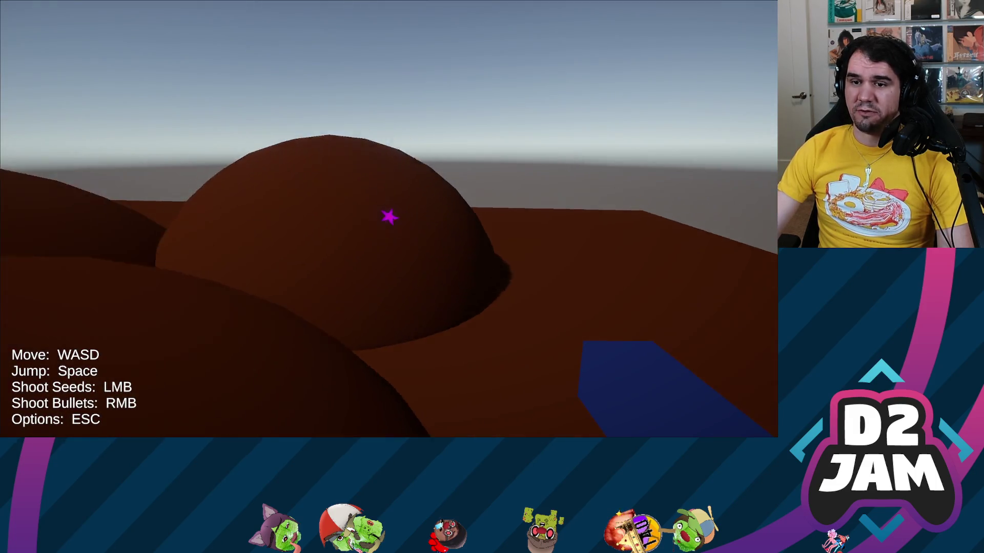
{"action": "key", "text": "s"}
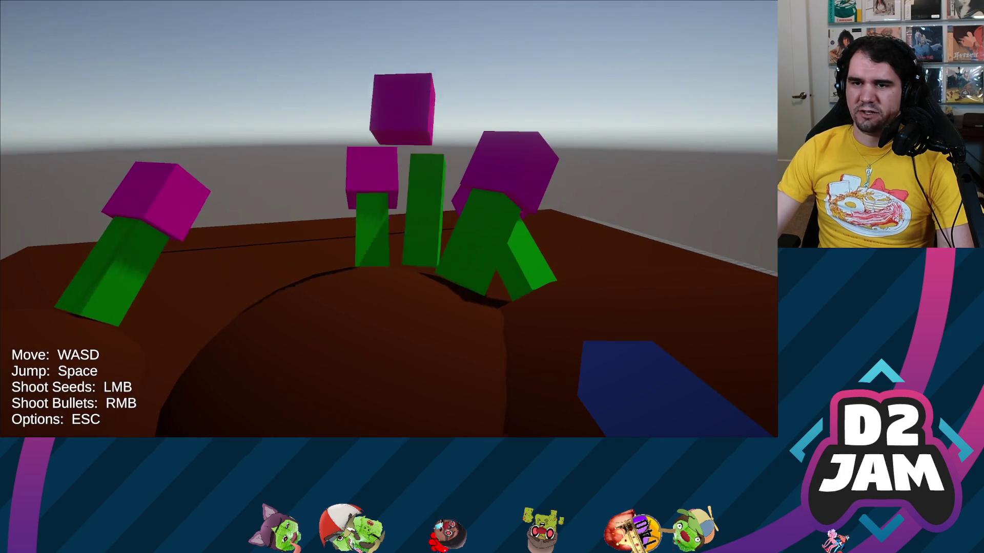
{"action": "key", "text": "w"}
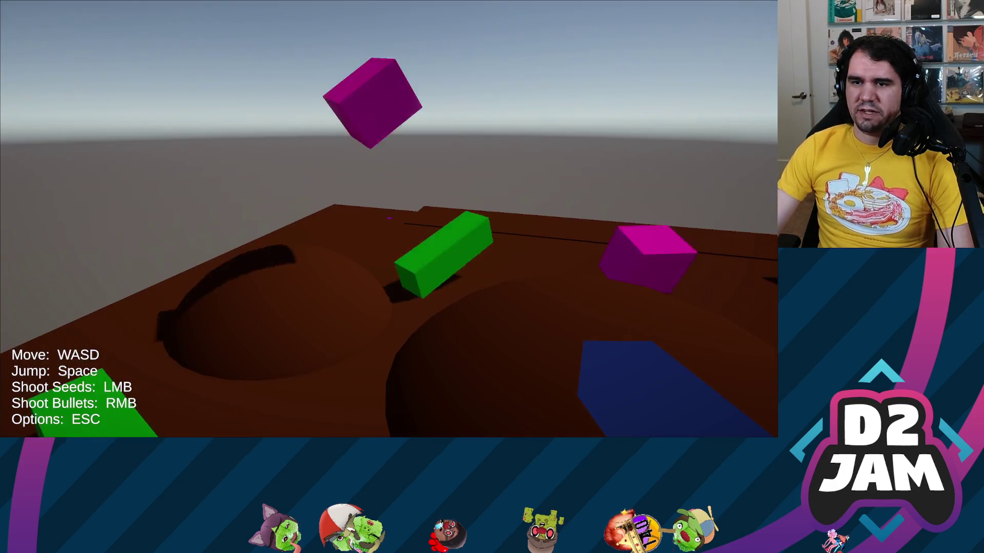
{"action": "key", "text": "w"}
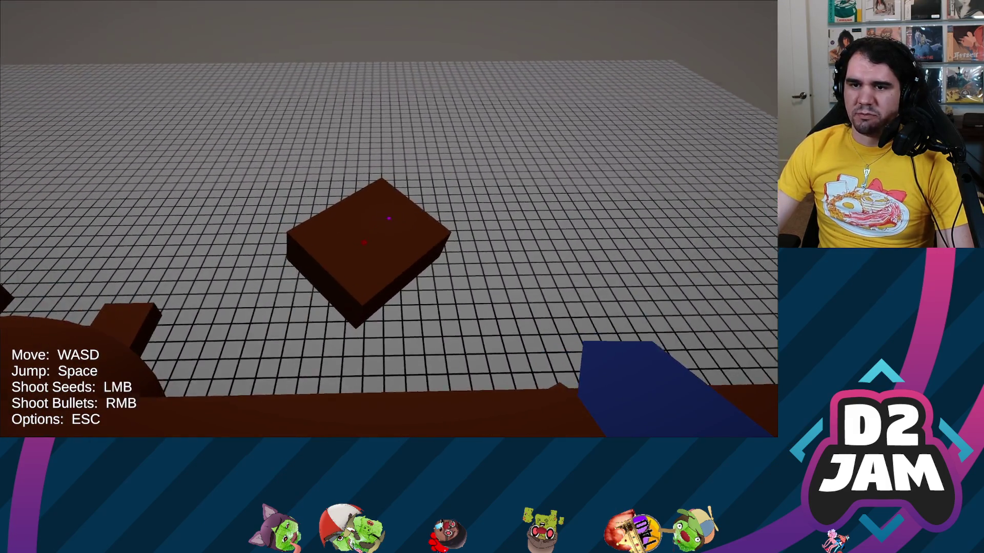
- Grow flowers on the floor blocks, blast them apart, and sprout stalks beside the magenta cubes
{"action": "left_click", "coordinate": [388, 217]}
{"action": "left_click", "coordinate": [387, 217]}
{"action": "right_click", "coordinate": [387, 216]}
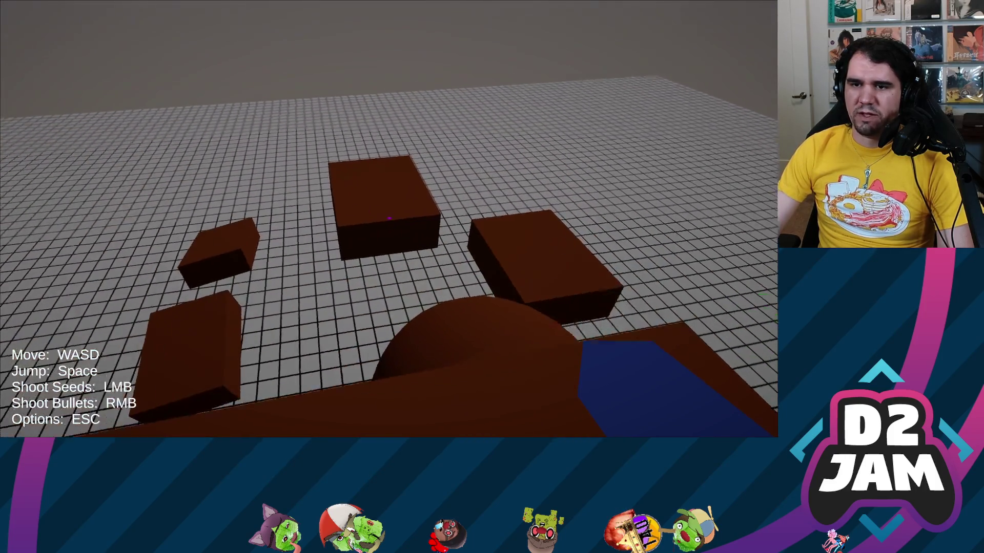
{"action": "left_click", "coordinate": [387, 217]}
{"action": "left_click", "coordinate": [388, 217]}
{"action": "right_click", "coordinate": [388, 216]}
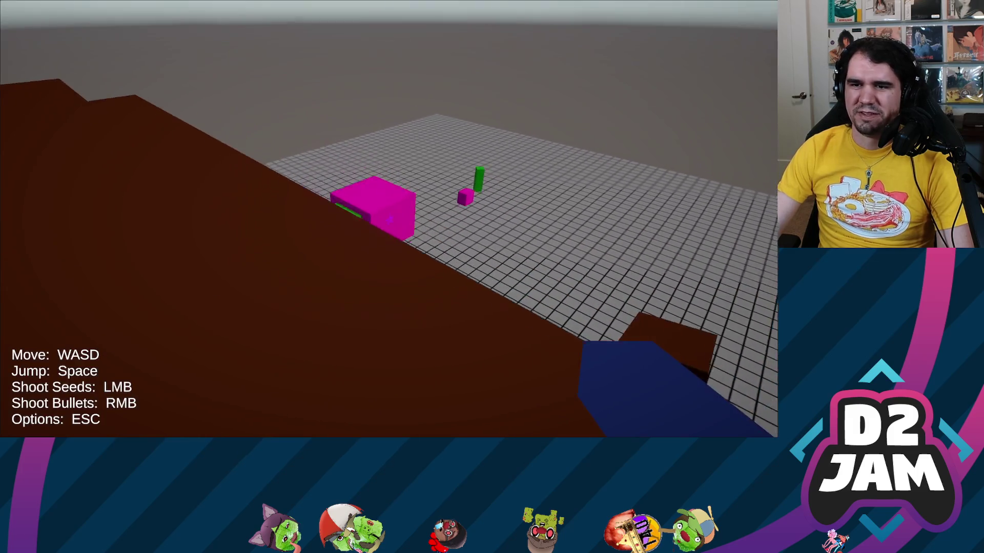
{"action": "left_click", "coordinate": [388, 217]}
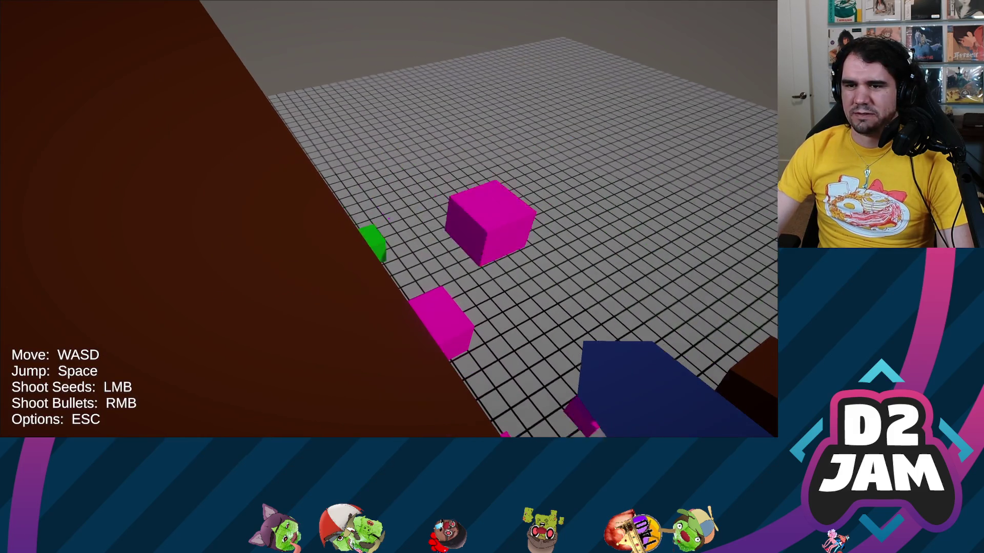
{"action": "left_click", "coordinate": [389, 220]}
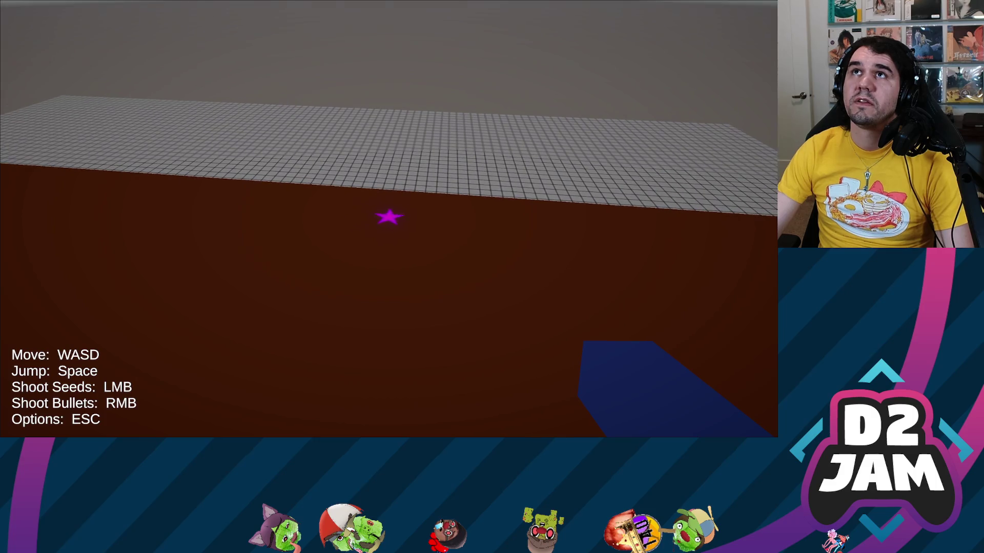
- Explore the crater and flower towers, then switch over to Discord
{"action": "key", "text": "space"}
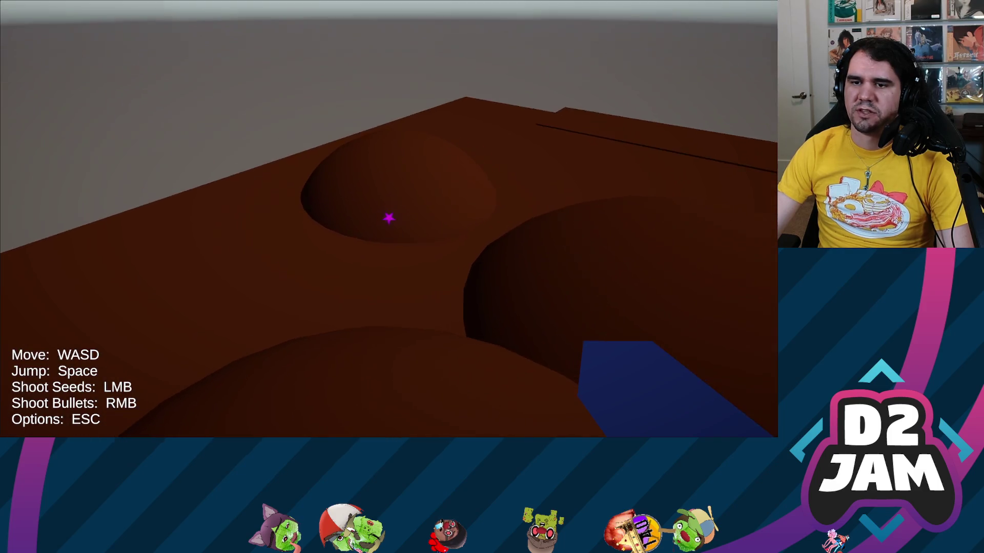
{"action": "key", "text": "w"}
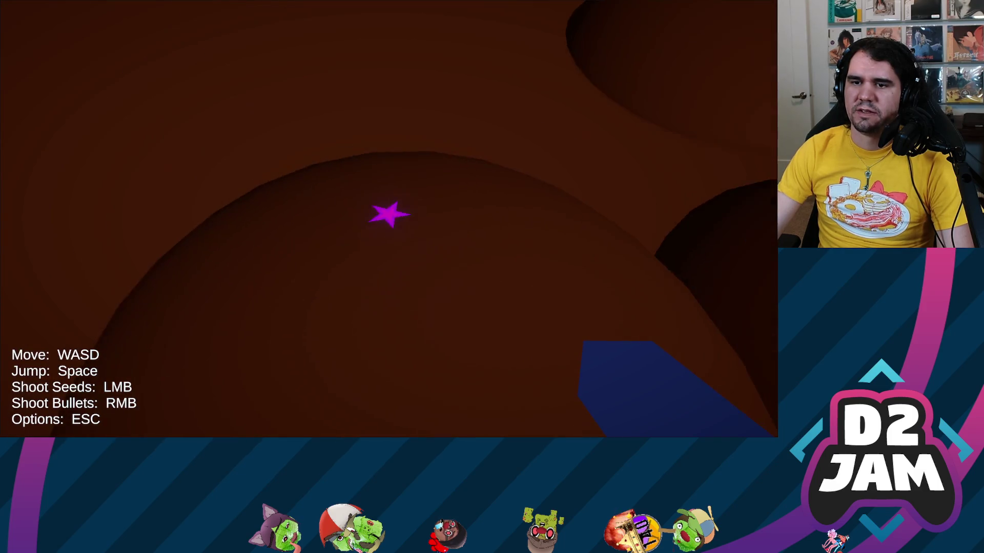
{"action": "key", "text": "space"}
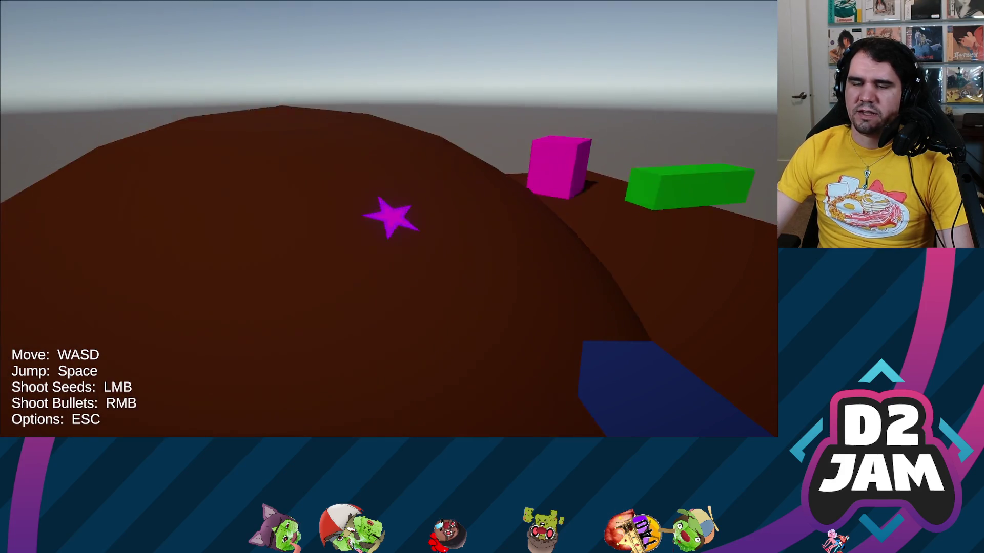
{"action": "key", "text": "space"}
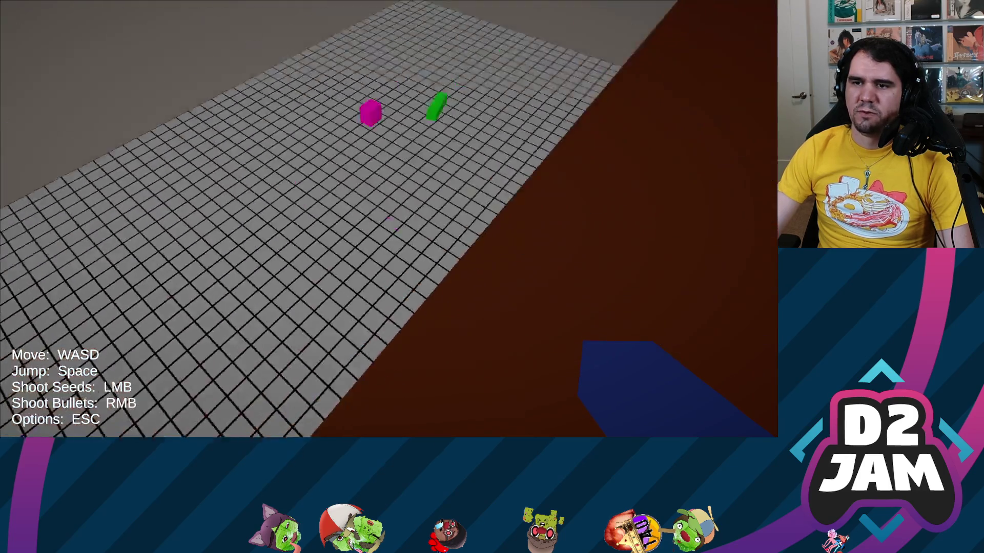
{"action": "left_click", "coordinate": [388, 220]}
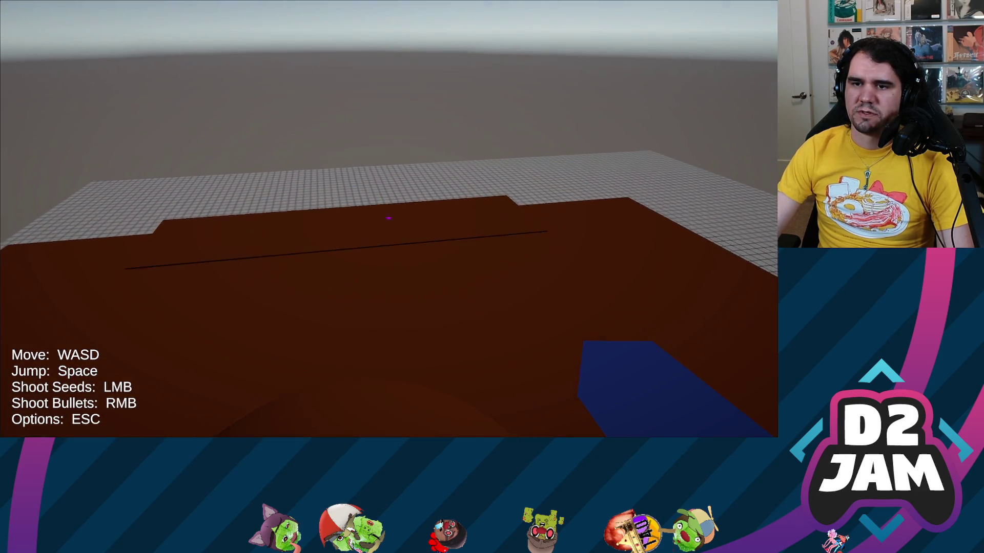
{"action": "key", "text": "w"}
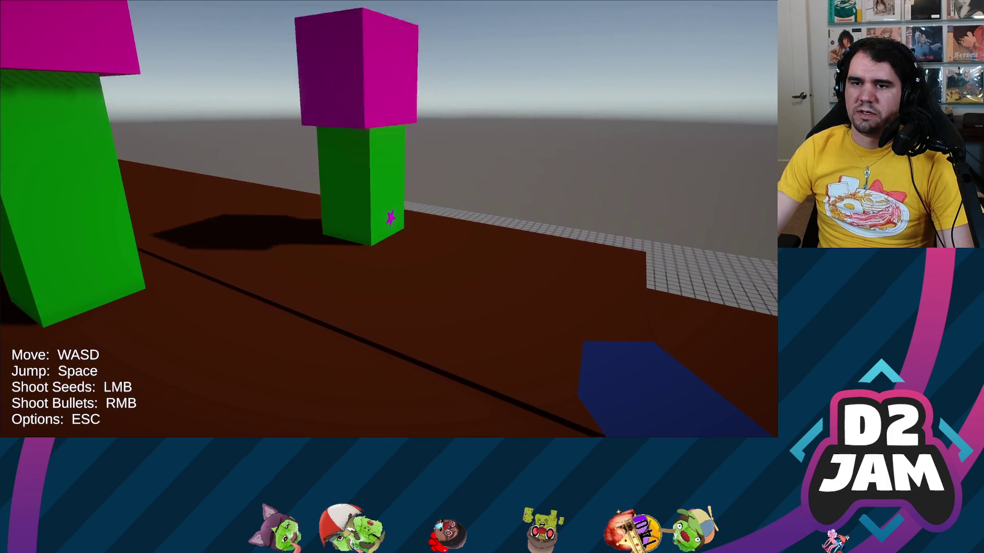
{"action": "key", "text": "w"}
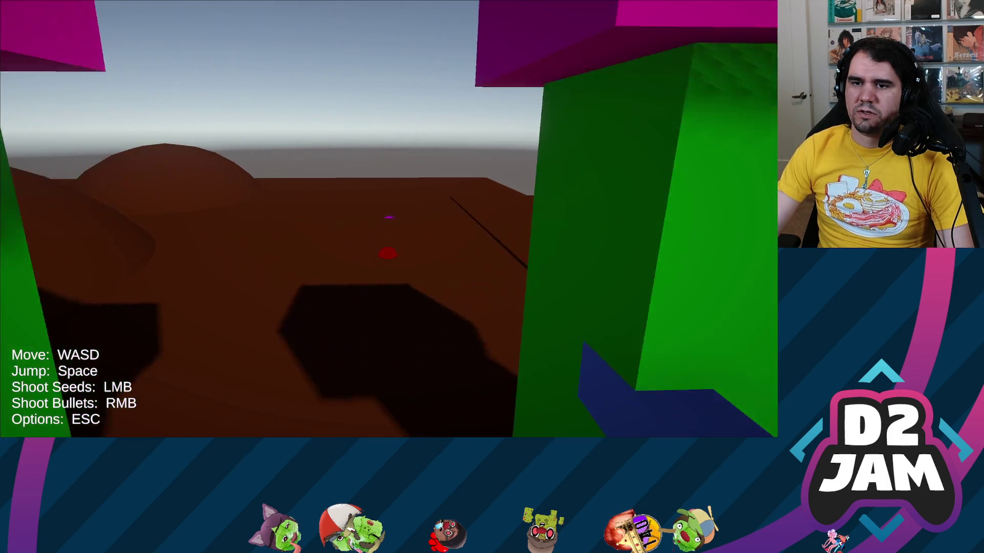
{"action": "key", "text": "alt+Tab"}
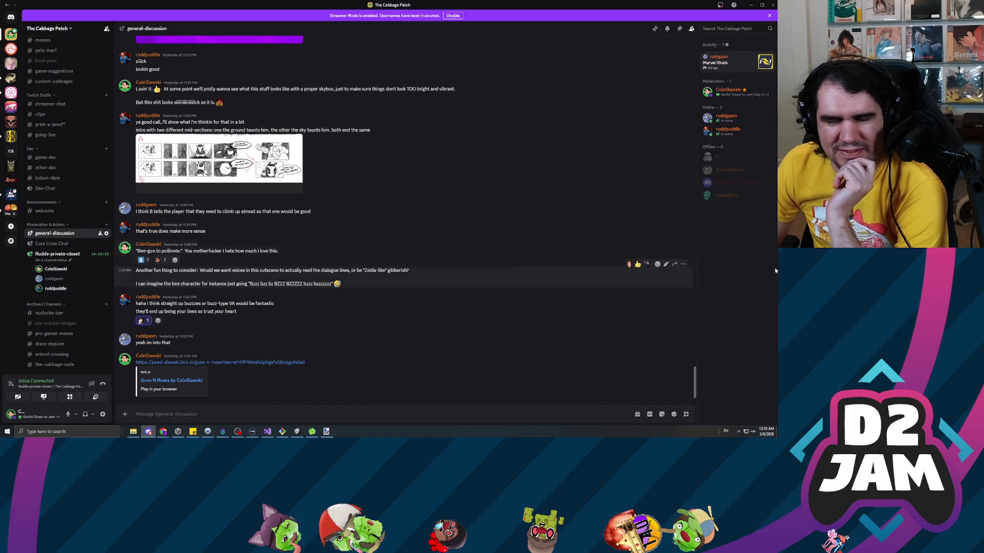
- Alt+Tab between Discord and Unity, ending on the Unity editor's WebGL Build Settings
{"action": "key", "text": "alt+Tab"}
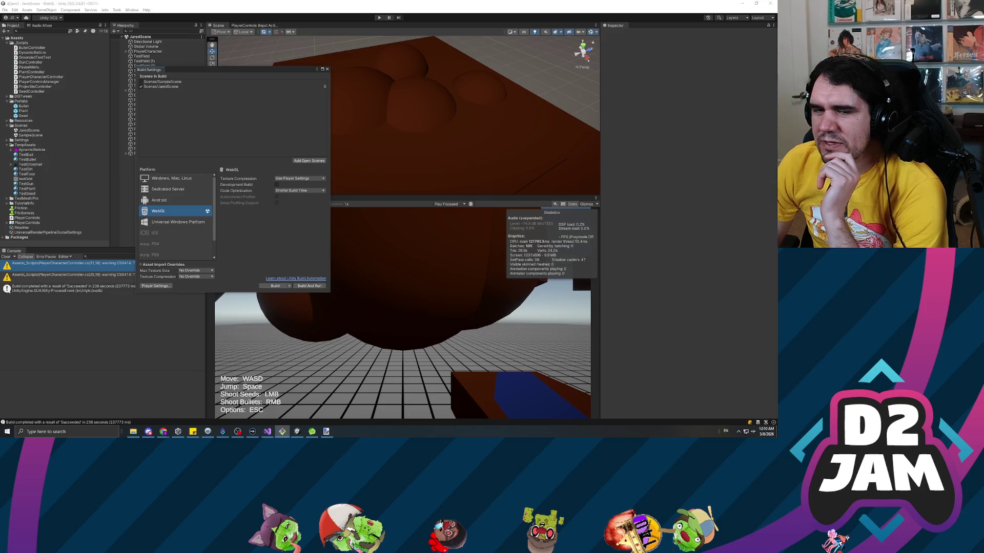
{"action": "key", "text": "alt+Tab"}
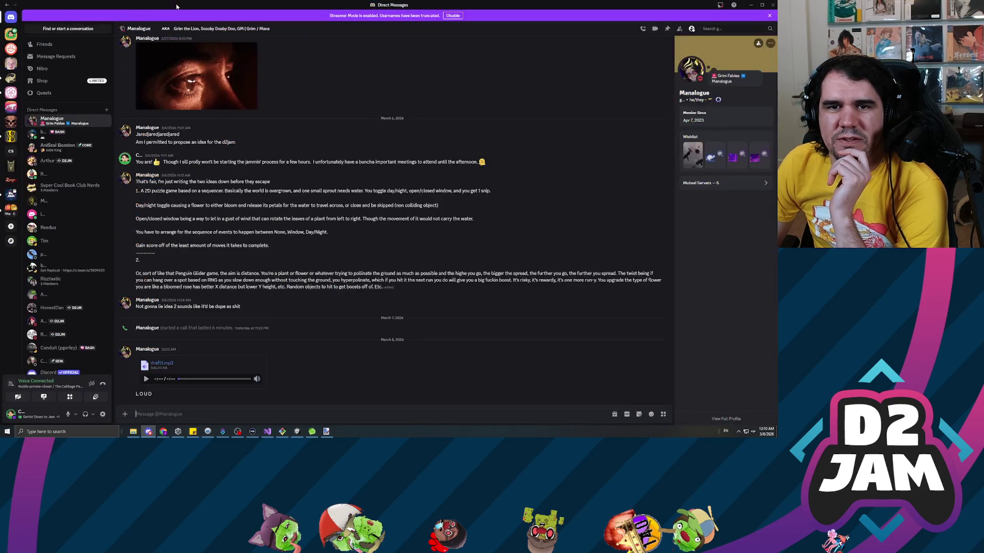
{"action": "key", "text": "alt+Tab"}
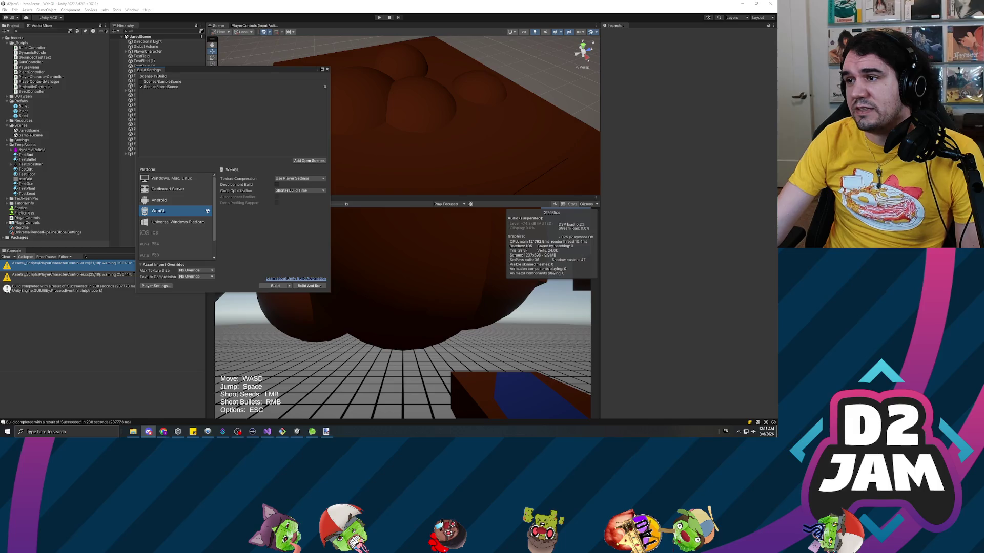
- Back in Discord, scroll up and view the second bee sketch full size, then close it
{"action": "key", "text": "alt+Tab"}
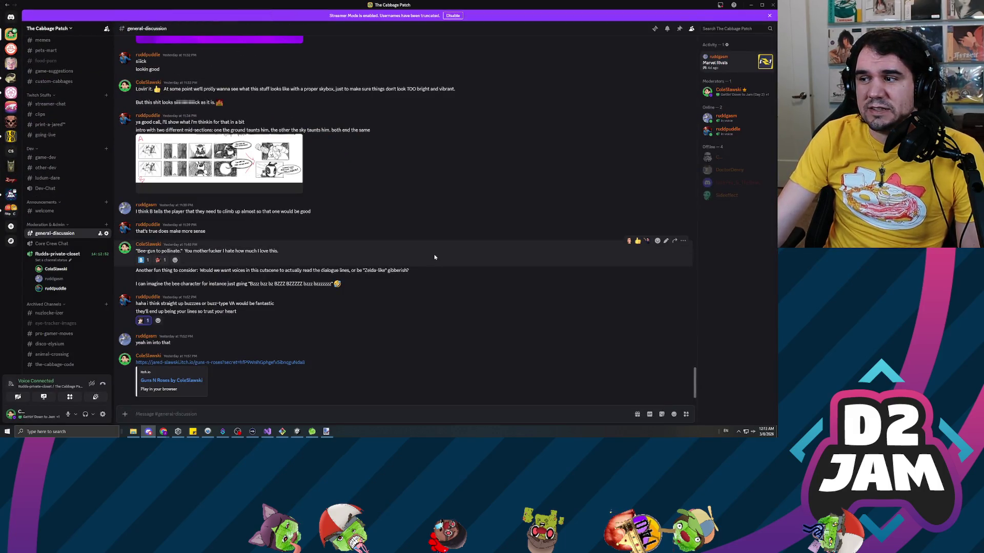
{"action": "scroll", "coordinate": [434, 258], "scroll_direction": "up", "scroll_amount": 10}
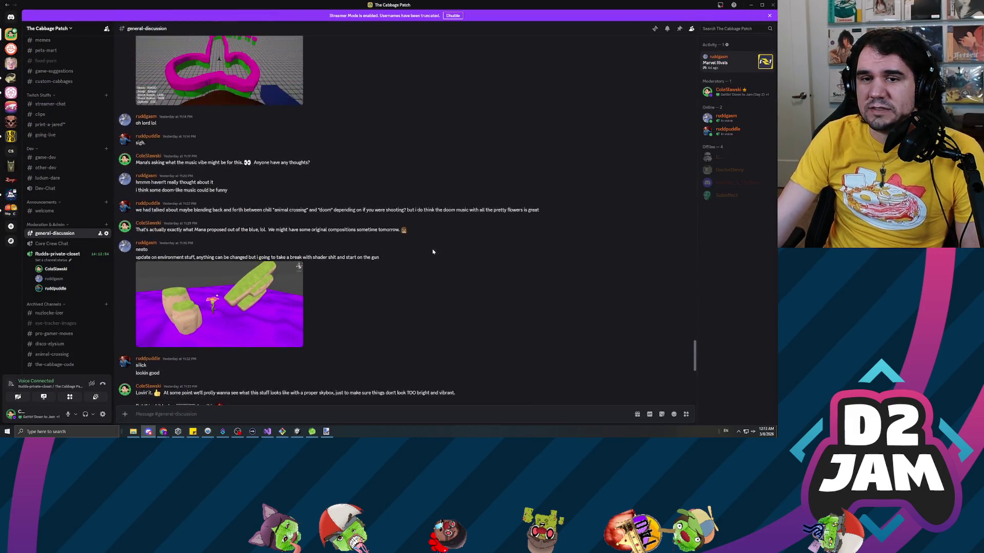
{"action": "scroll", "coordinate": [427, 249], "scroll_direction": "up", "scroll_amount": 15}
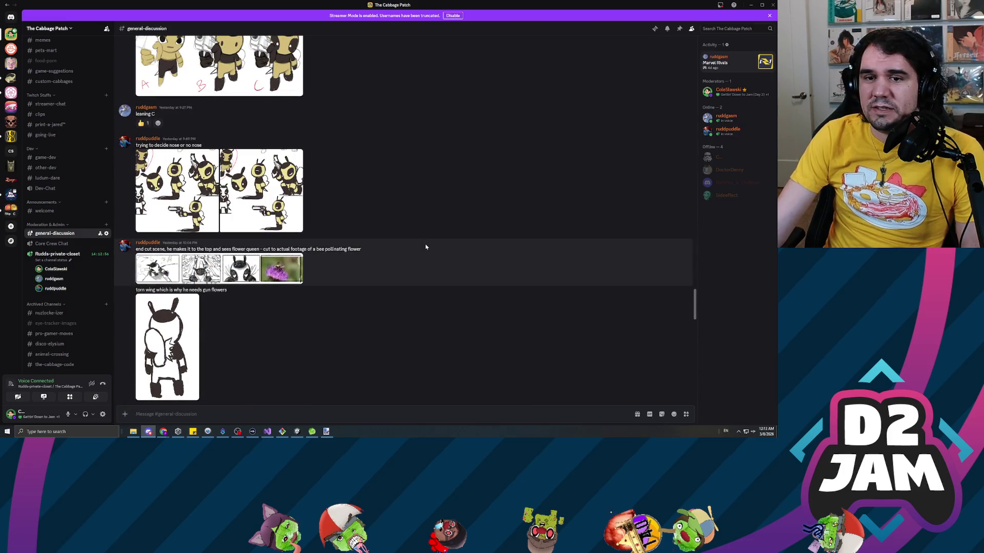
{"action": "left_click", "coordinate": [276, 189]}
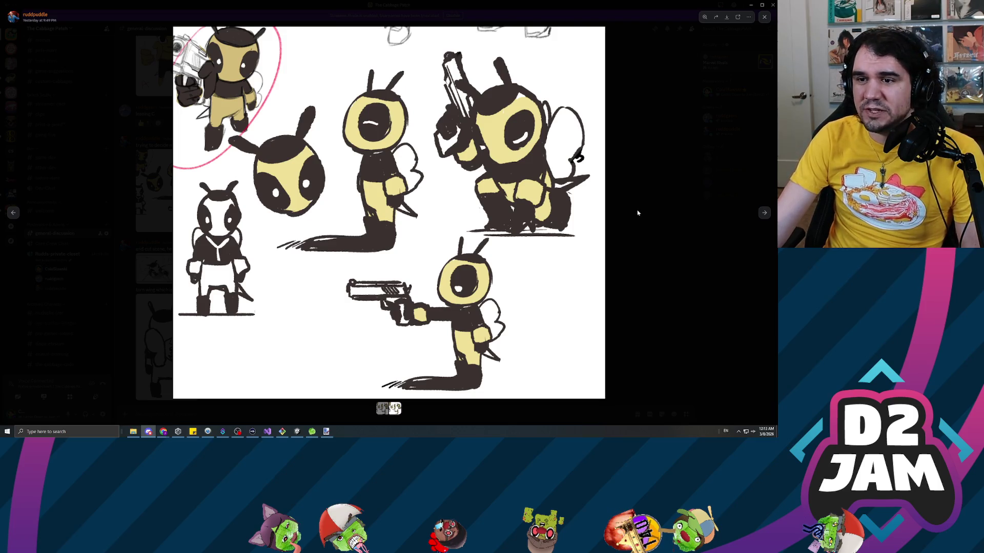
{"action": "left_click", "coordinate": [623, 233]}
- Scroll down to the newest messages and open the storyboard image enlarged
{"action": "scroll", "coordinate": [450, 251], "scroll_direction": "down", "scroll_amount": 7}
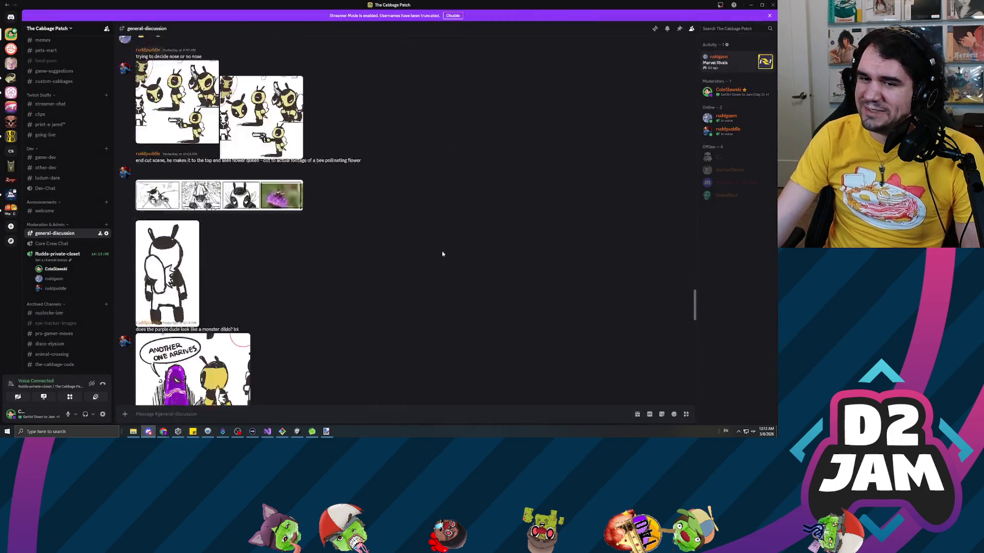
{"action": "scroll", "coordinate": [410, 246], "scroll_direction": "down", "scroll_amount": 10}
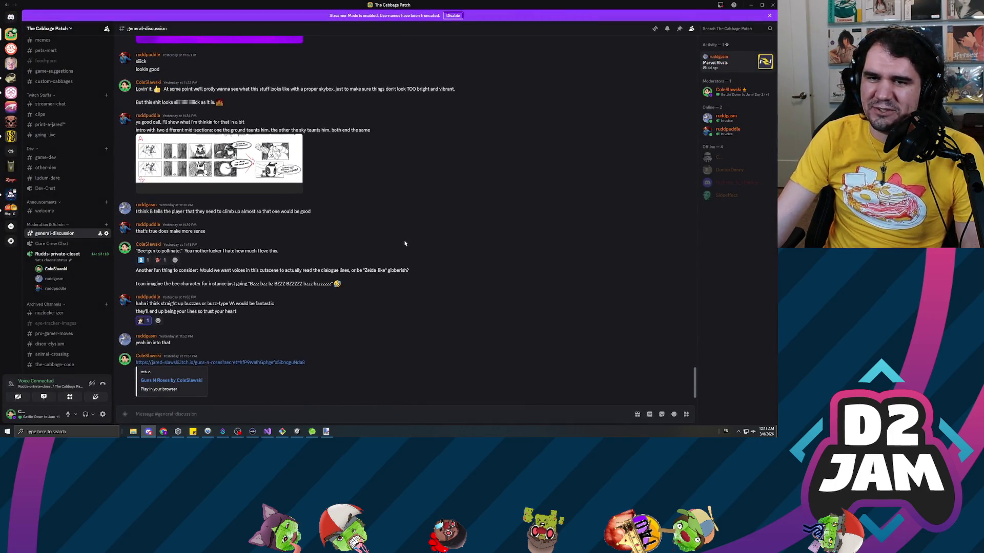
{"action": "left_click", "coordinate": [277, 169]}
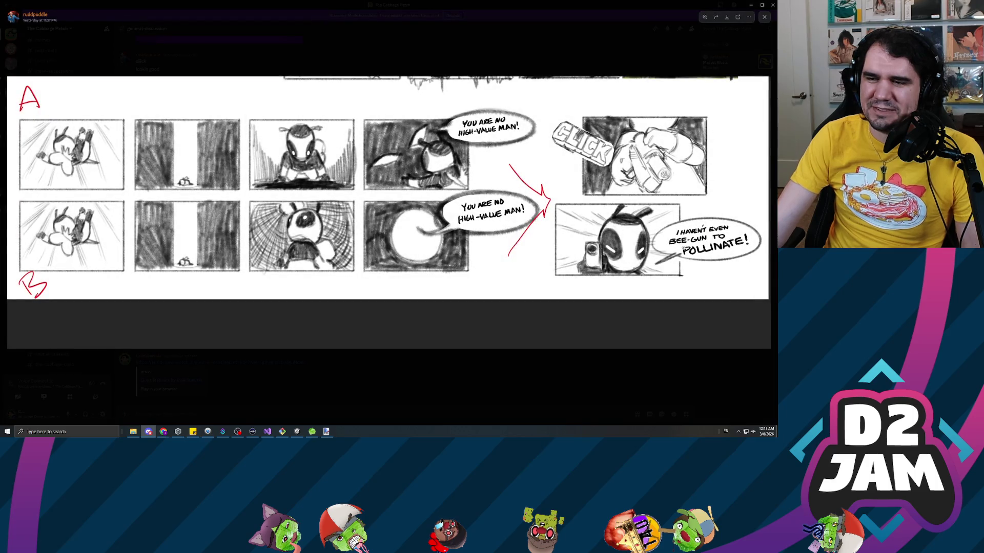
- Zoom in on the storyboard's bee panel, then close it and scroll through the chat
{"action": "left_click", "coordinate": [684, 250]}
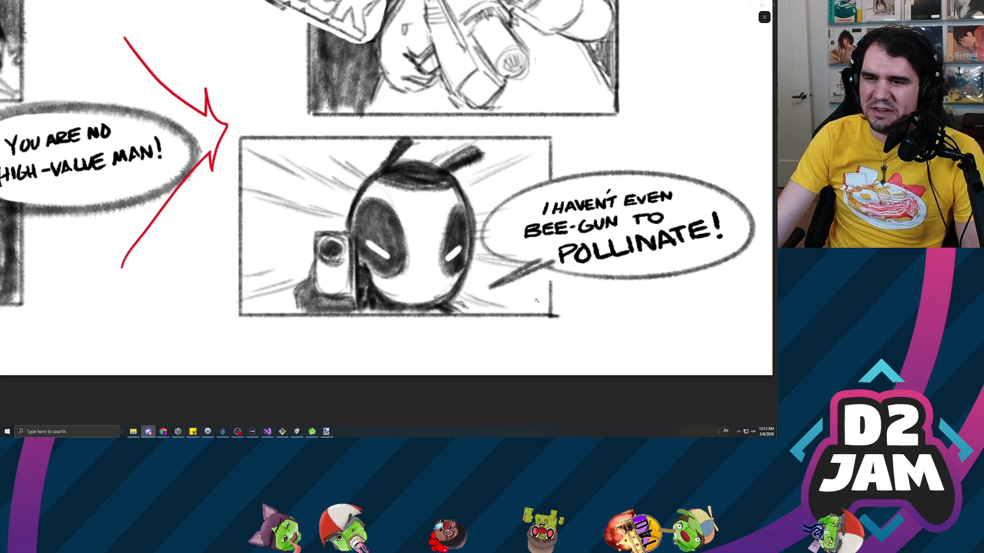
{"action": "key", "text": "Escape"}
{"action": "scroll", "coordinate": [401, 243], "scroll_direction": "up", "scroll_amount": 5}
{"action": "scroll", "coordinate": [402, 249], "scroll_direction": "up", "scroll_amount": 15}
{"action": "scroll", "coordinate": [405, 256], "scroll_direction": "up", "scroll_amount": 15}
{"action": "scroll", "coordinate": [397, 257], "scroll_direction": "down", "scroll_amount": 15}
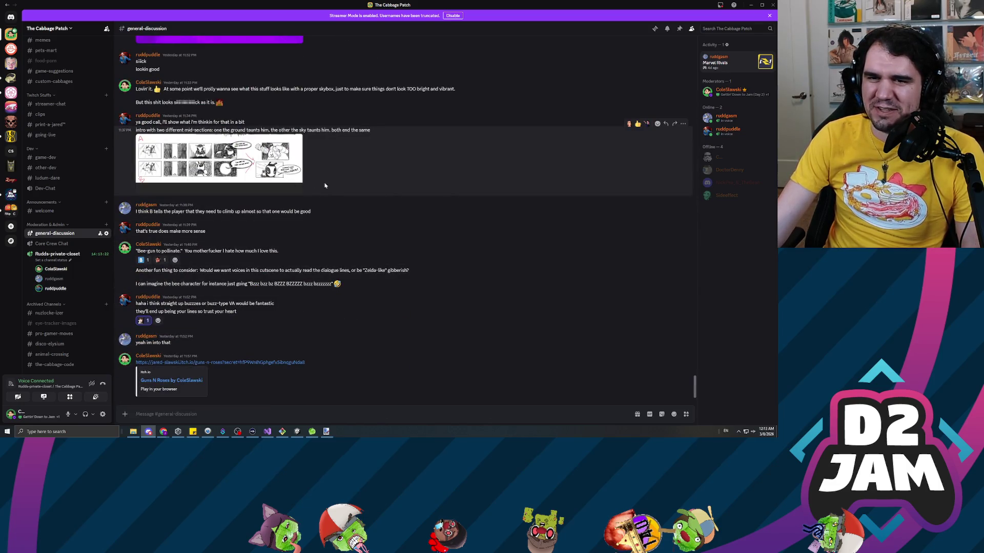
- Reopen the storyboard, zoom into the bee POLLINATE panel, then zoom back out
{"action": "left_click", "coordinate": [279, 167]}
{"action": "left_click", "coordinate": [705, 250]}
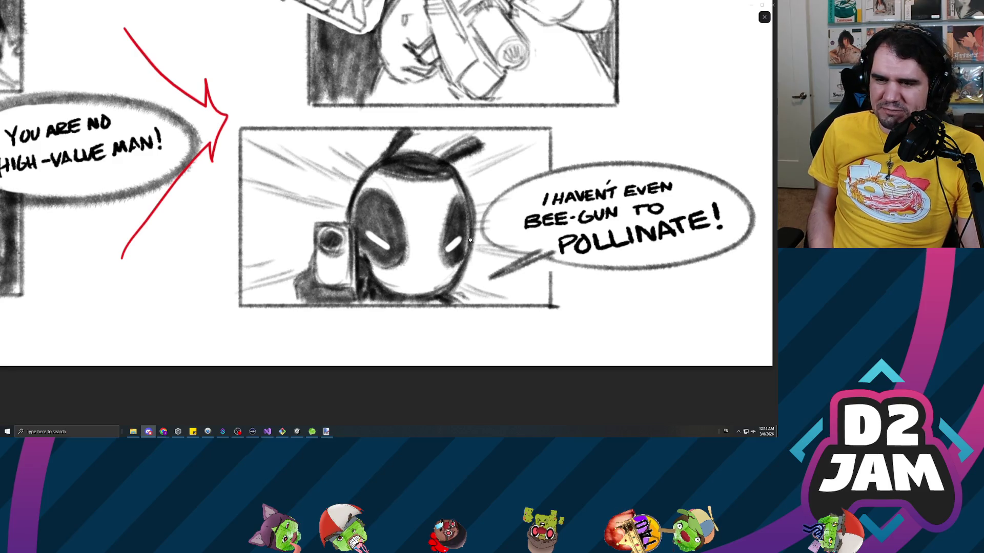
{"action": "left_click", "coordinate": [395, 335]}
- Close the viewer and view the whole A/B intro storyboard enlarged before closing it
{"action": "key", "text": "Escape"}
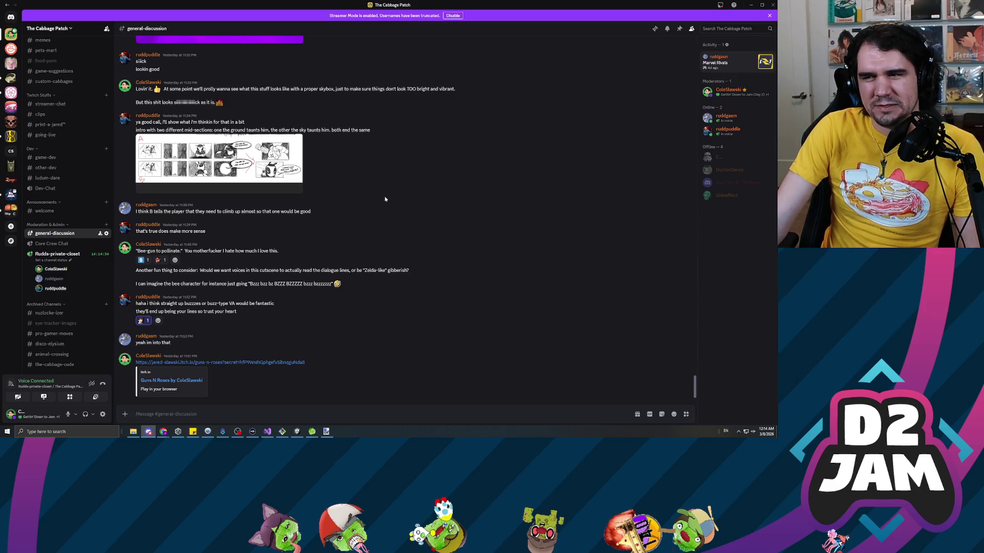
{"action": "left_click", "coordinate": [222, 166]}
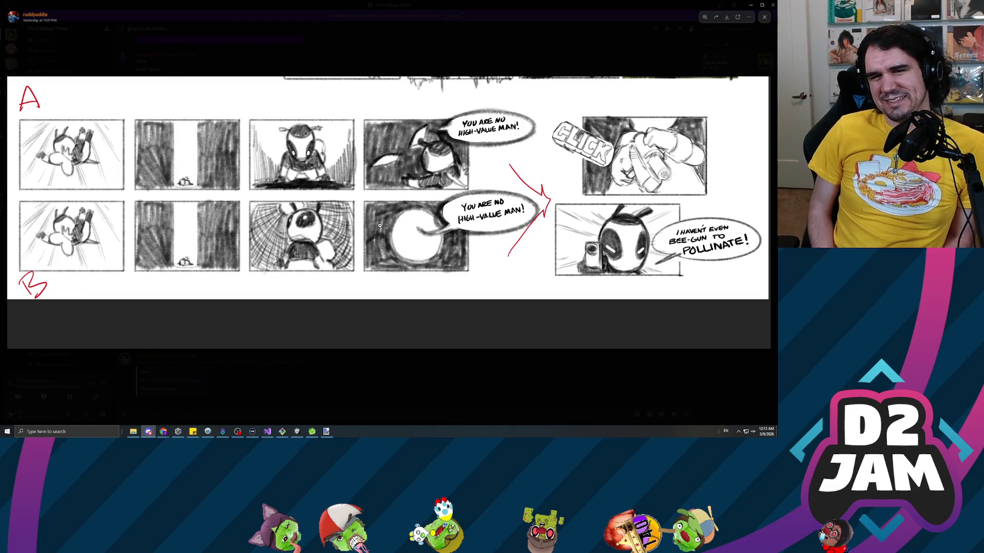
{"action": "left_click", "coordinate": [286, 379]}
- Scroll up to view the four-panel end-cutscene storyboard enlarged, then close it and scroll back
{"action": "scroll", "coordinate": [366, 329], "scroll_direction": "up", "scroll_amount": 5}
{"action": "scroll", "coordinate": [364, 325], "scroll_direction": "up", "scroll_amount": 5}
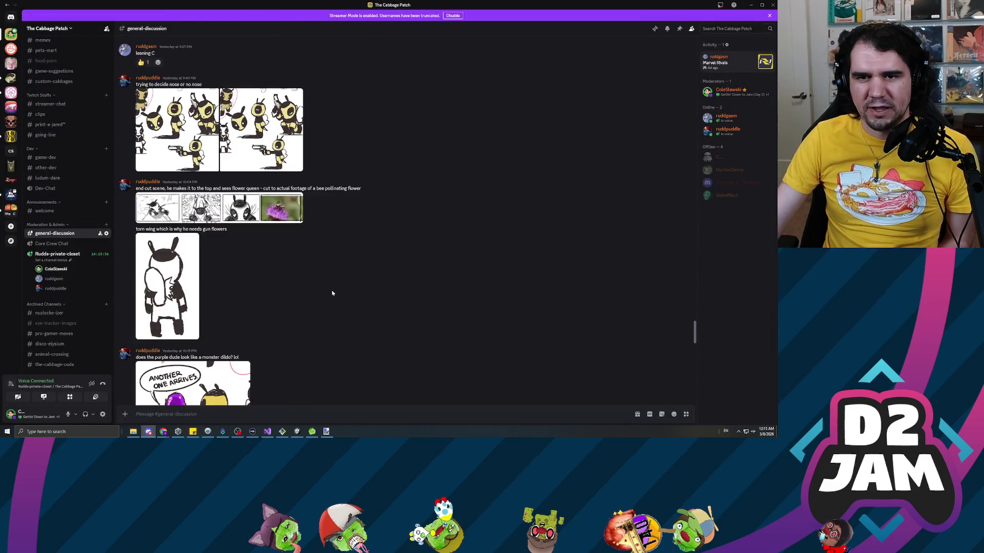
{"action": "left_click", "coordinate": [287, 206]}
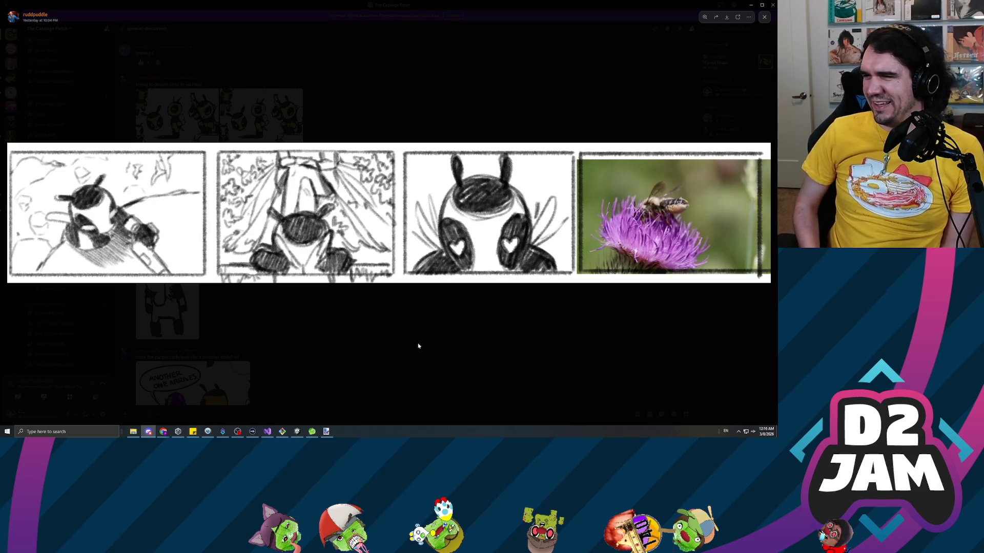
{"action": "left_click", "coordinate": [514, 367]}
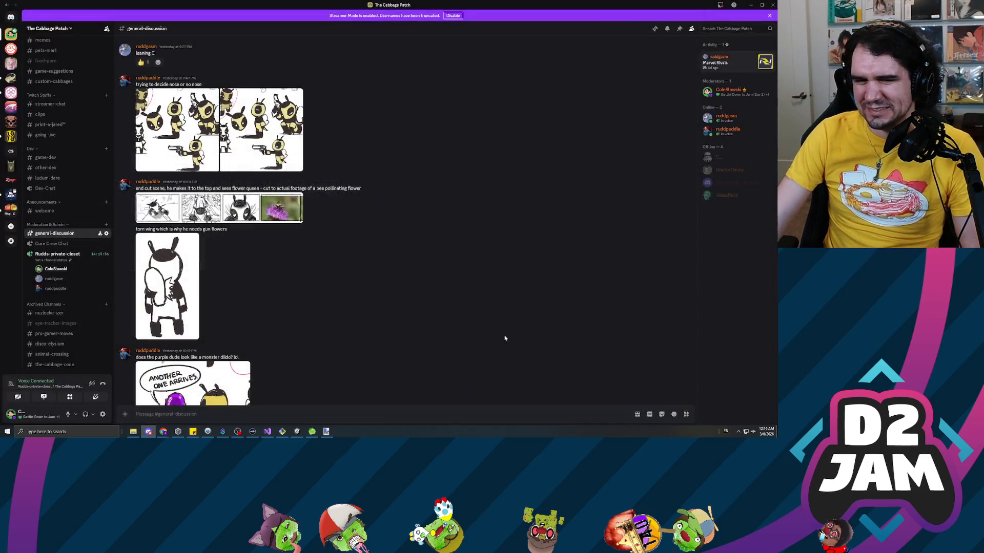
{"action": "scroll", "coordinate": [459, 315], "scroll_direction": "down", "scroll_amount": 4}
{"action": "scroll", "coordinate": [456, 300], "scroll_direction": "down", "scroll_amount": 3}
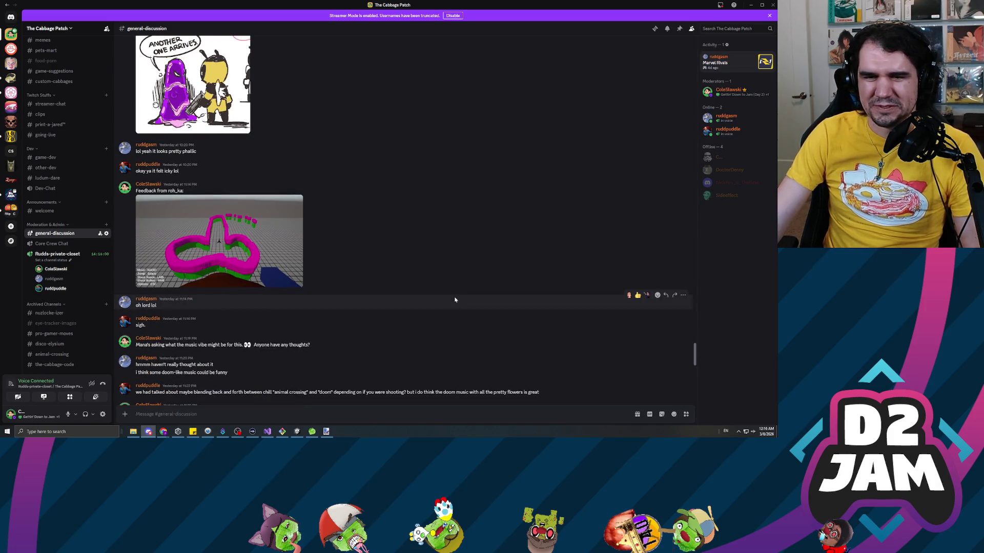
- Scroll general-discussion to the environment update post, then move Discord aside to reach Unity
{"action": "scroll", "coordinate": [454, 295], "scroll_direction": "down", "scroll_amount": 7}
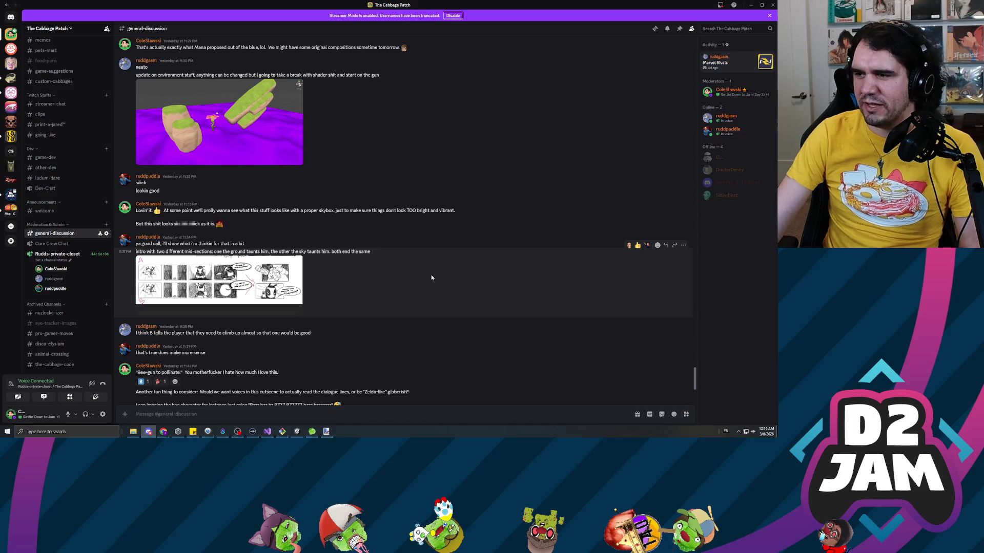
{"action": "scroll", "coordinate": [432, 277], "scroll_direction": "down", "scroll_amount": 3}
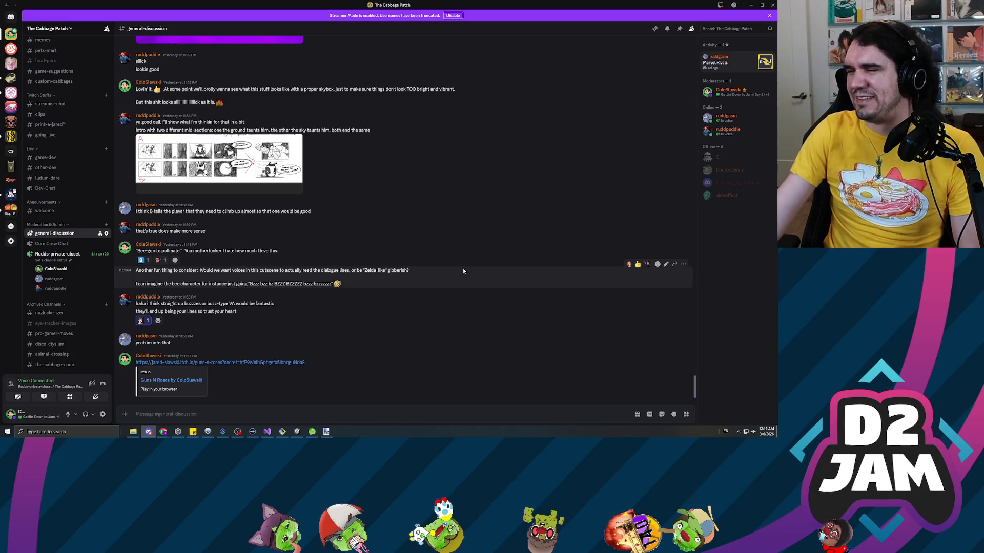
{"action": "scroll", "coordinate": [499, 198], "scroll_direction": "up", "scroll_amount": 6}
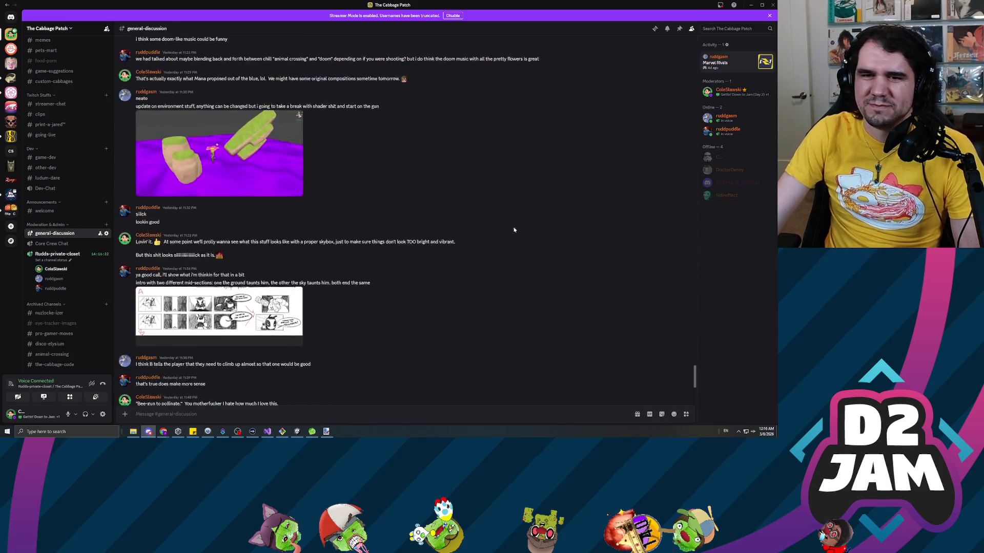
{"action": "left_click", "coordinate": [751, 5]}
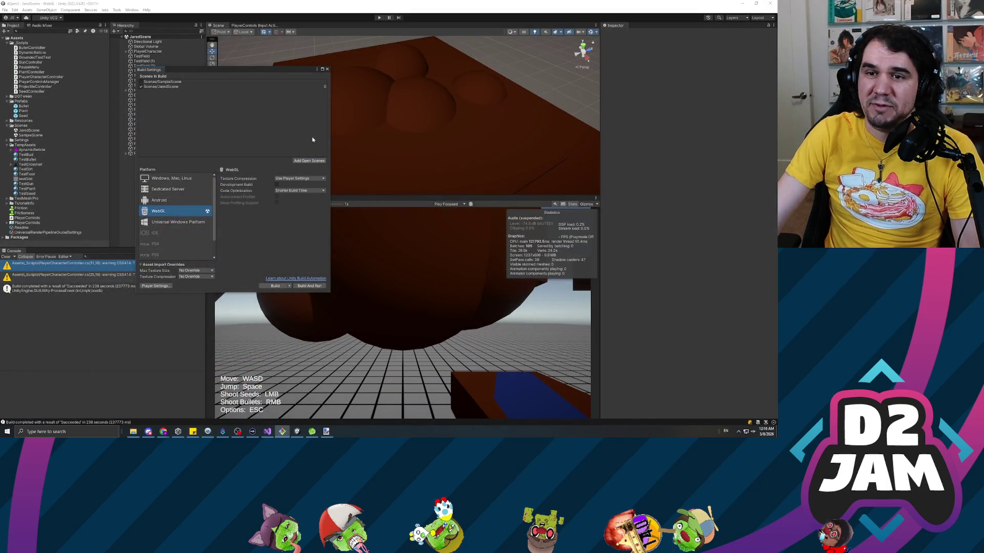
- Close the WebGL Build Settings window to return to the scene and game views
{"action": "left_click", "coordinate": [327, 69]}
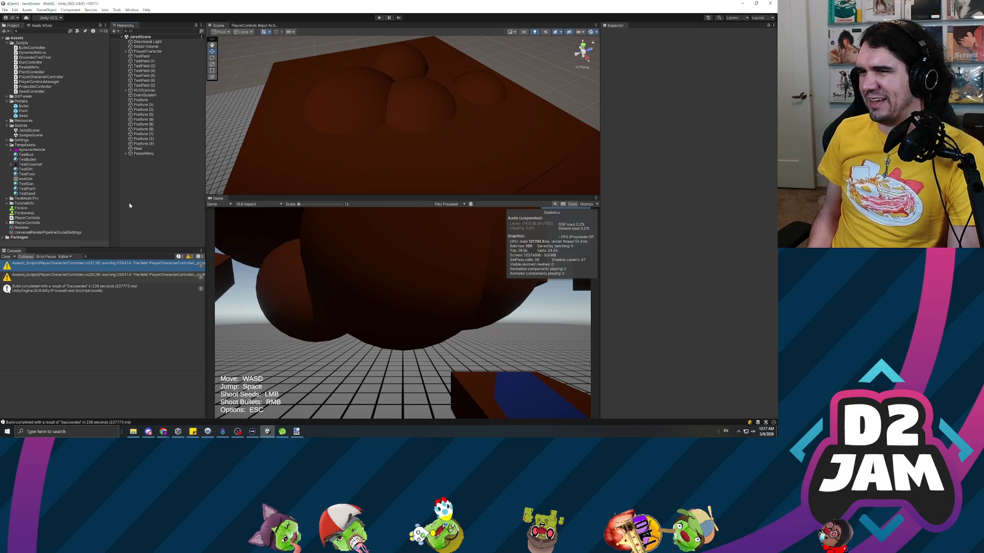
{"action": "key", "text": "alt+Tab"}
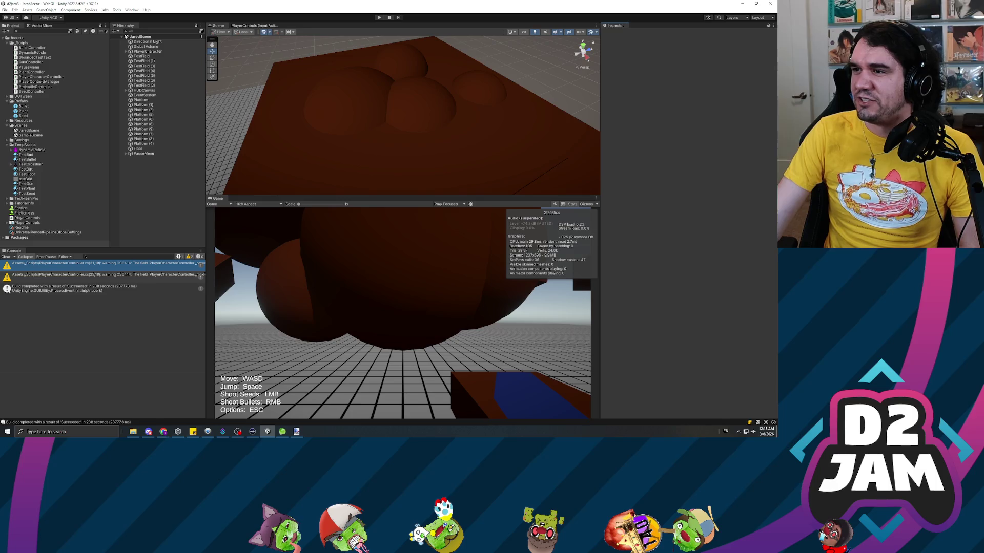
{"action": "key", "text": "alt+Tab"}
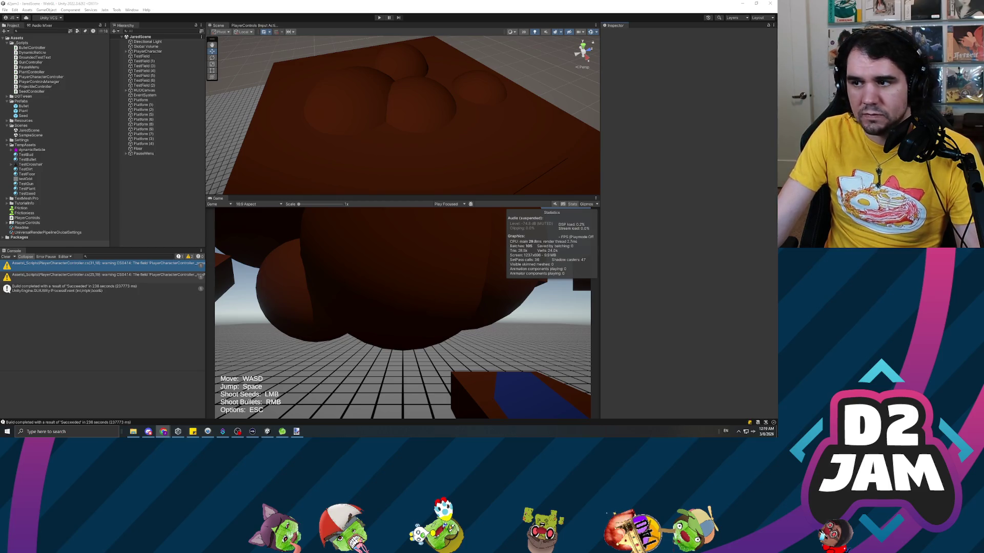
{"action": "key", "text": "alt+Tab"}
{"action": "key", "text": "alt+Tab"}
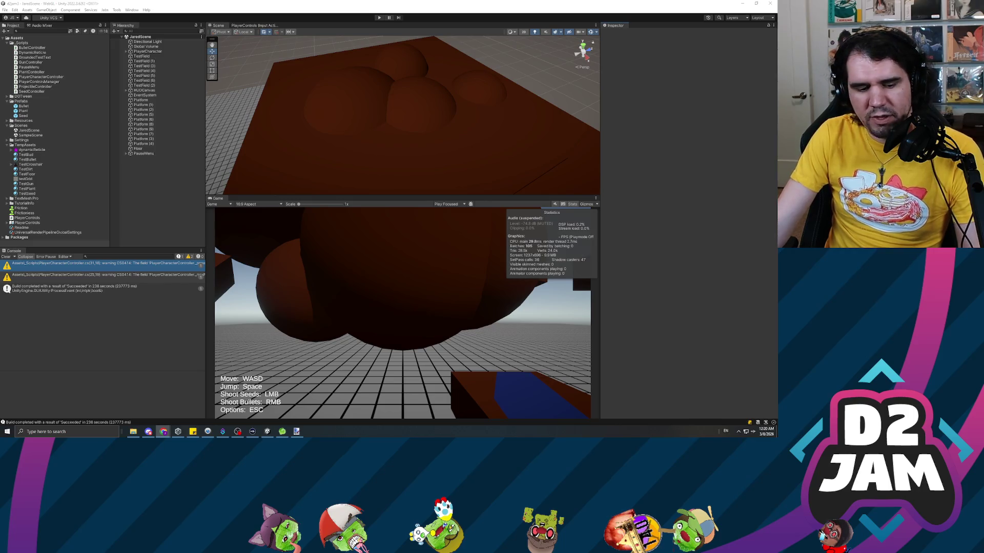
{"action": "left_click", "coordinate": [163, 432]}
{"action": "key", "text": "alt+Tab"}
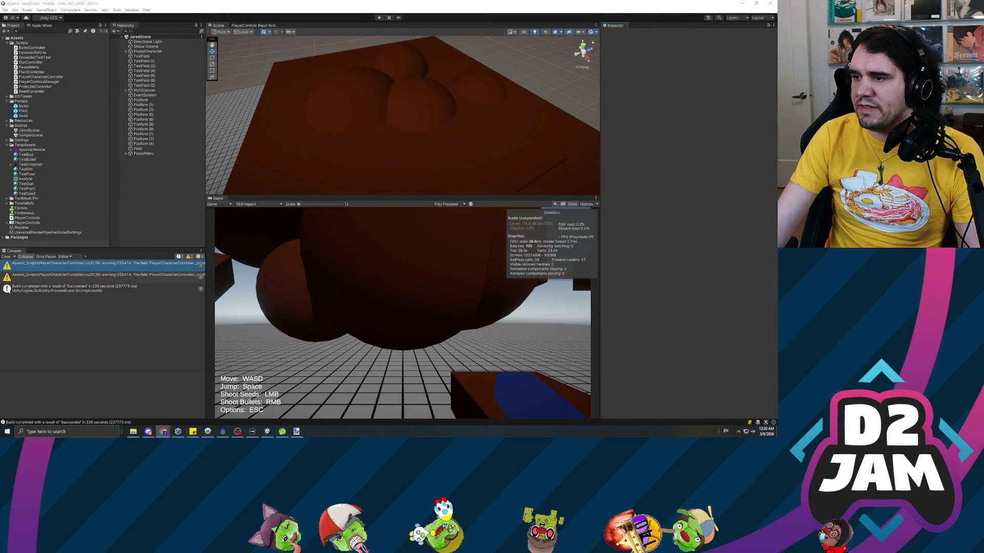